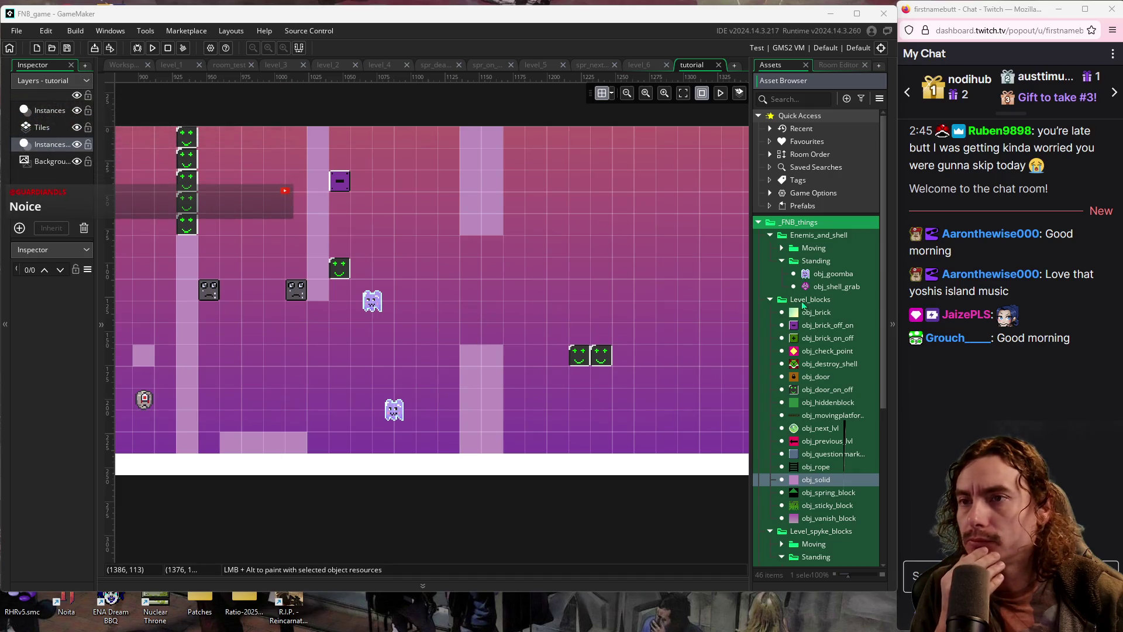
Place a moving obj_spyke spike enemy just above-left of the two green smiley blocks
scroll(799, 464, down, 3)
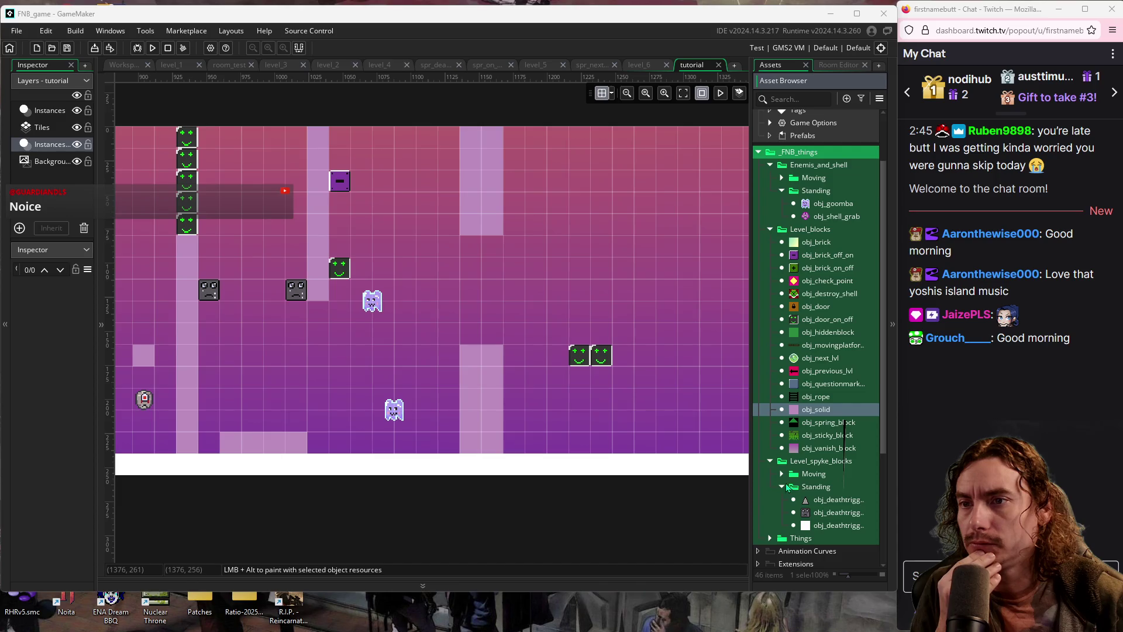
click(781, 476)
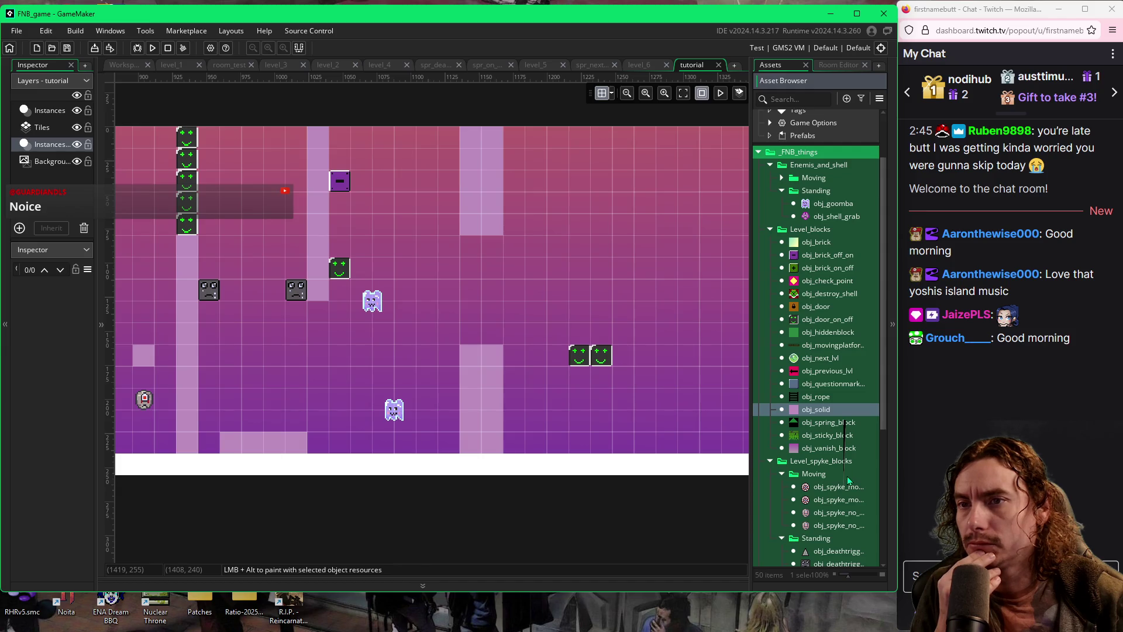
click(827, 504)
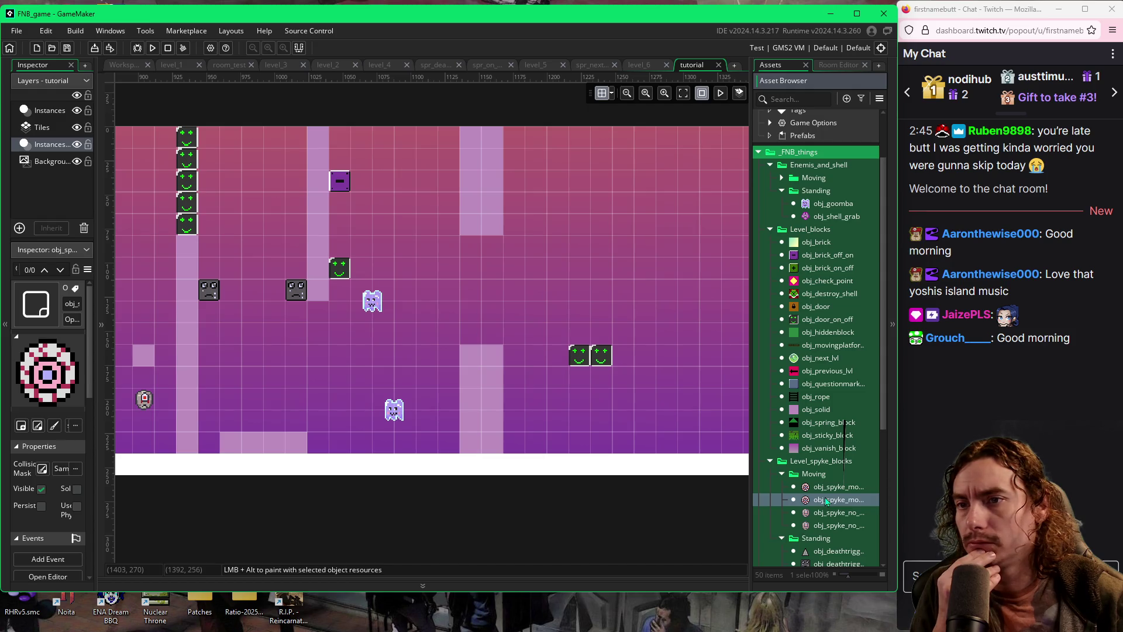
click(822, 518)
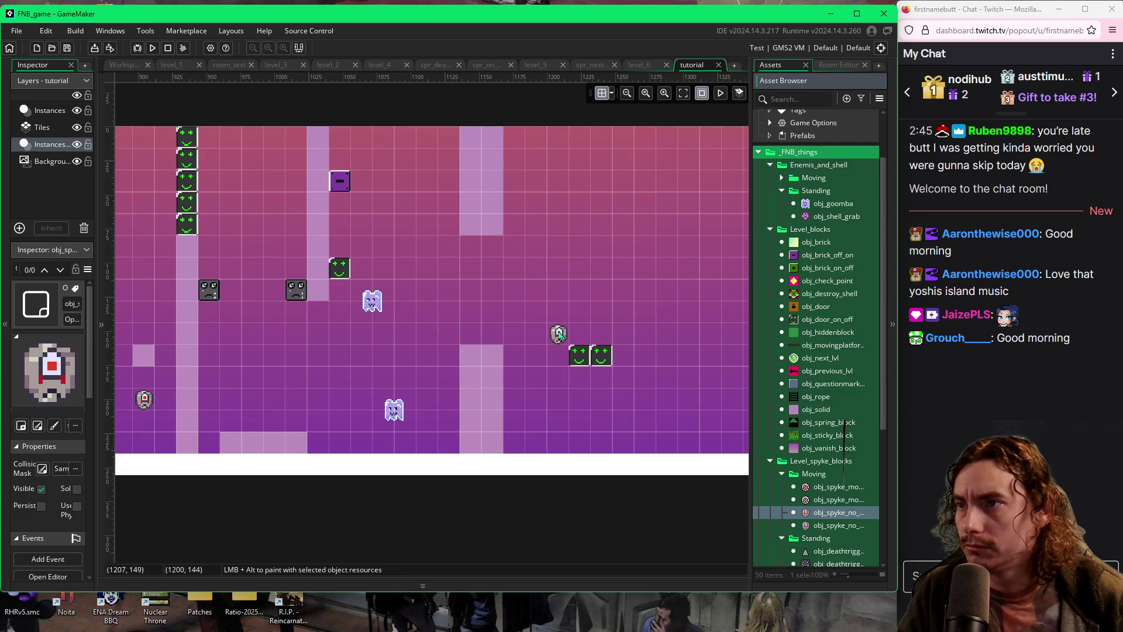
click(558, 335)
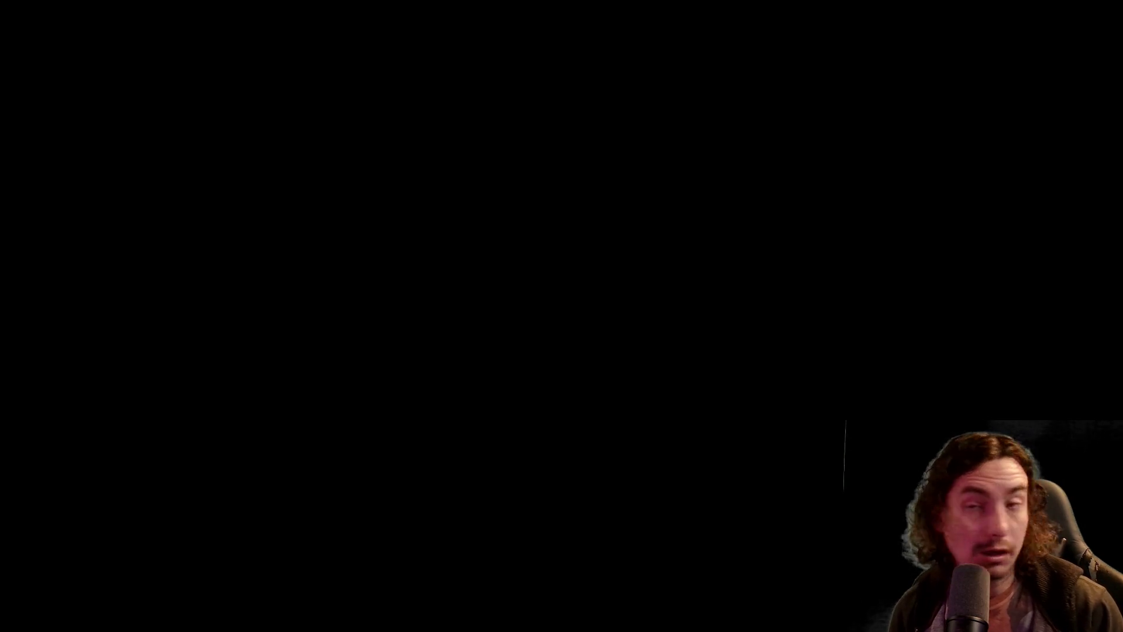
Jump the green blob across the gaps and up the tutorial level's platforms
key(space)
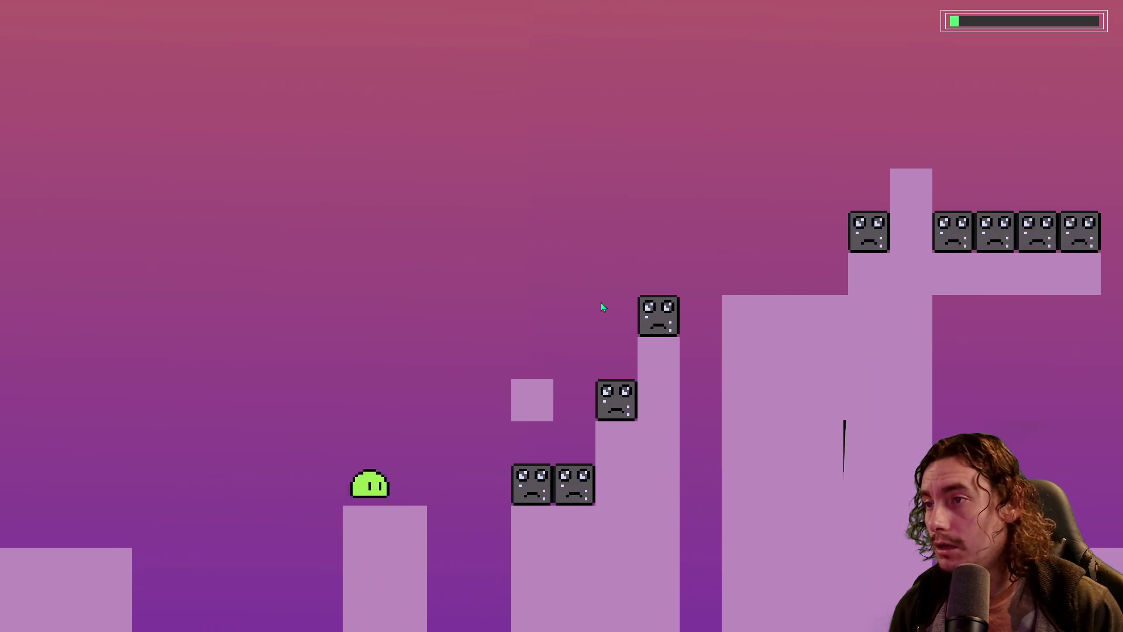
key(space)
key(space)
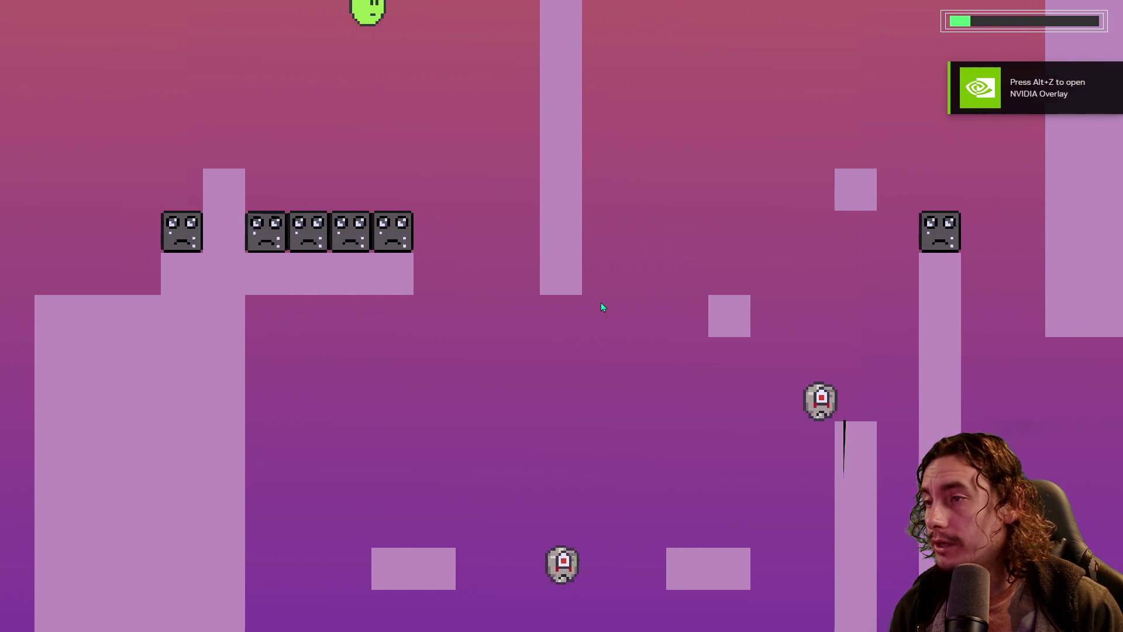
key(space)
key(space)
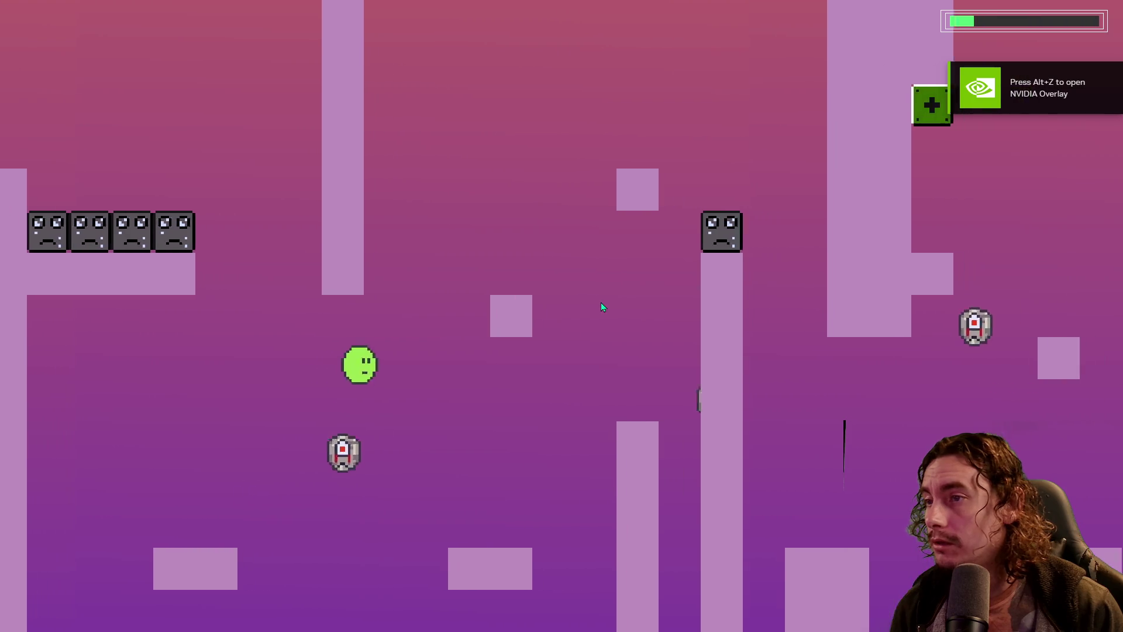
key(space)
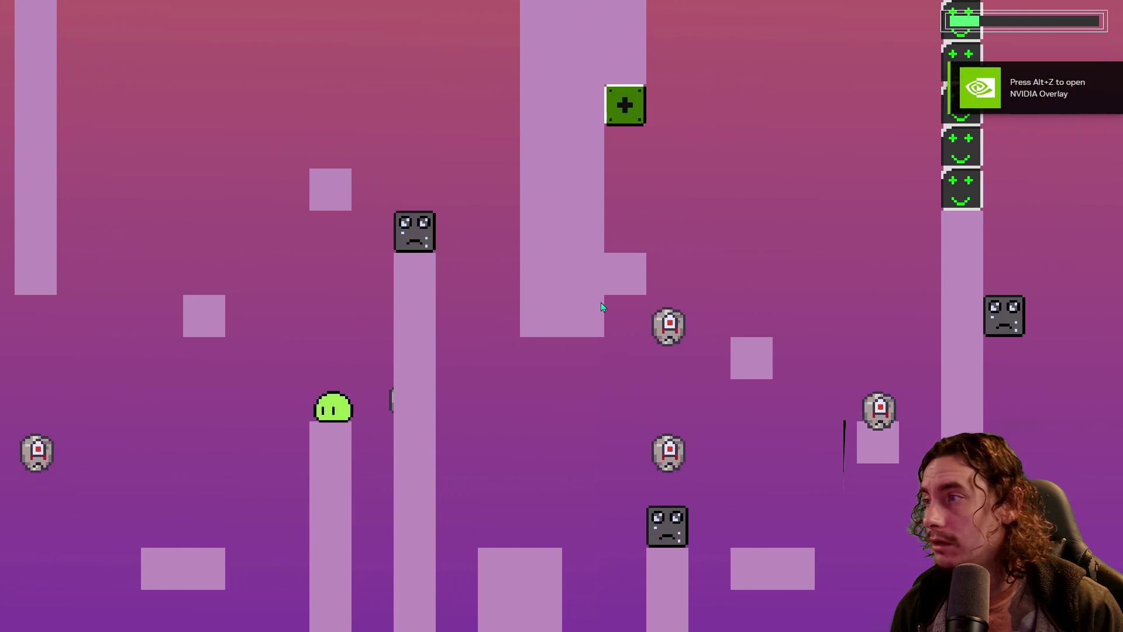
key(space)
key(space)
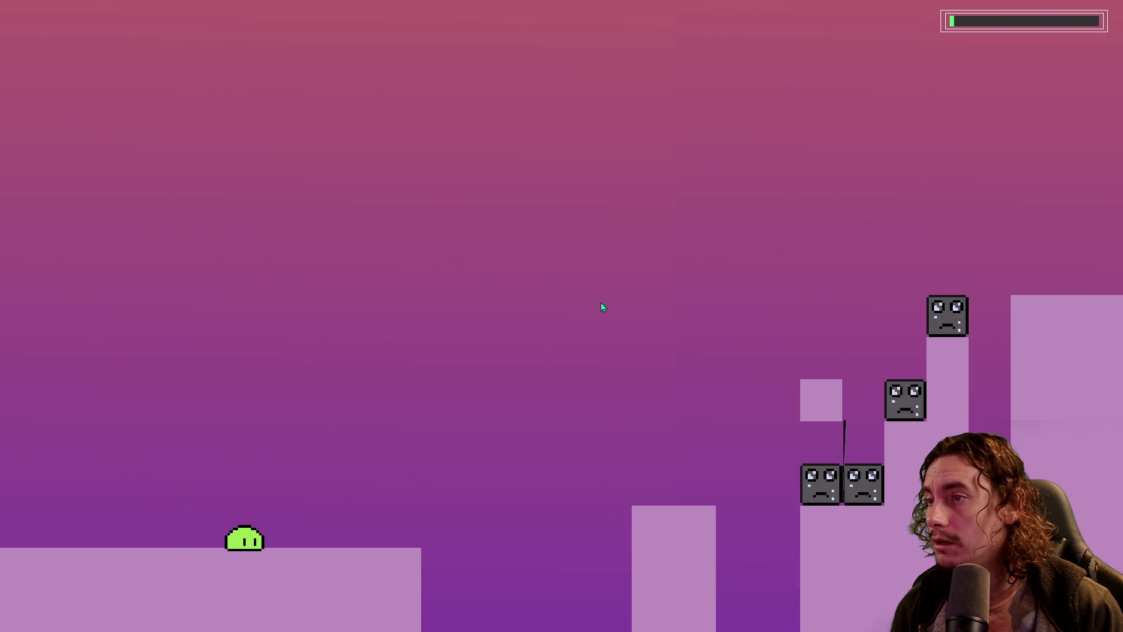
key(space)
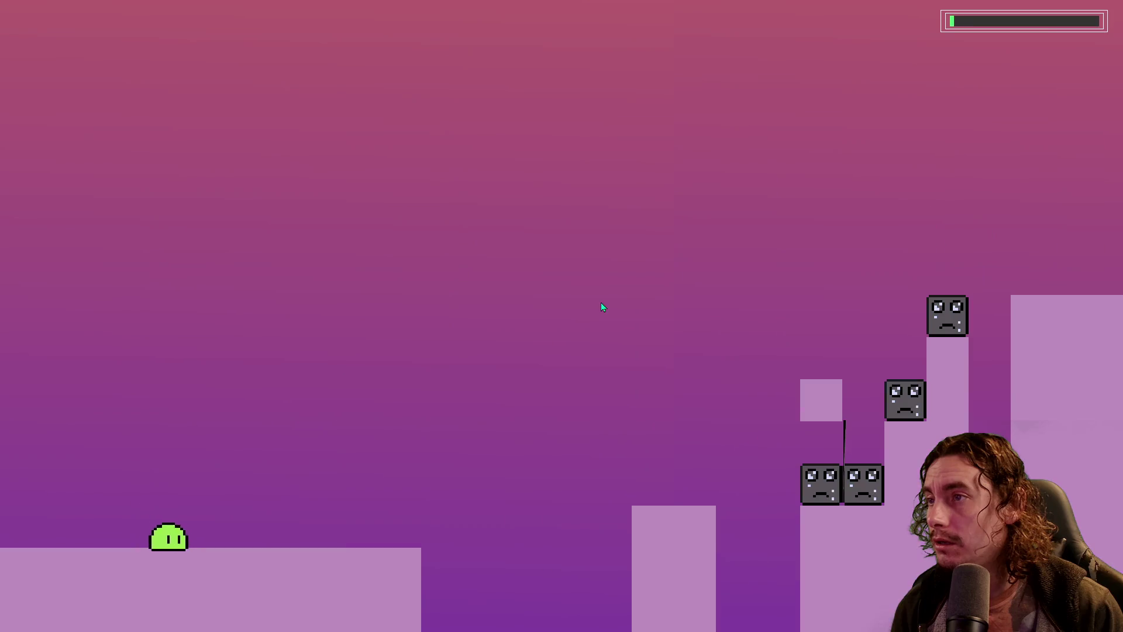
key(space)
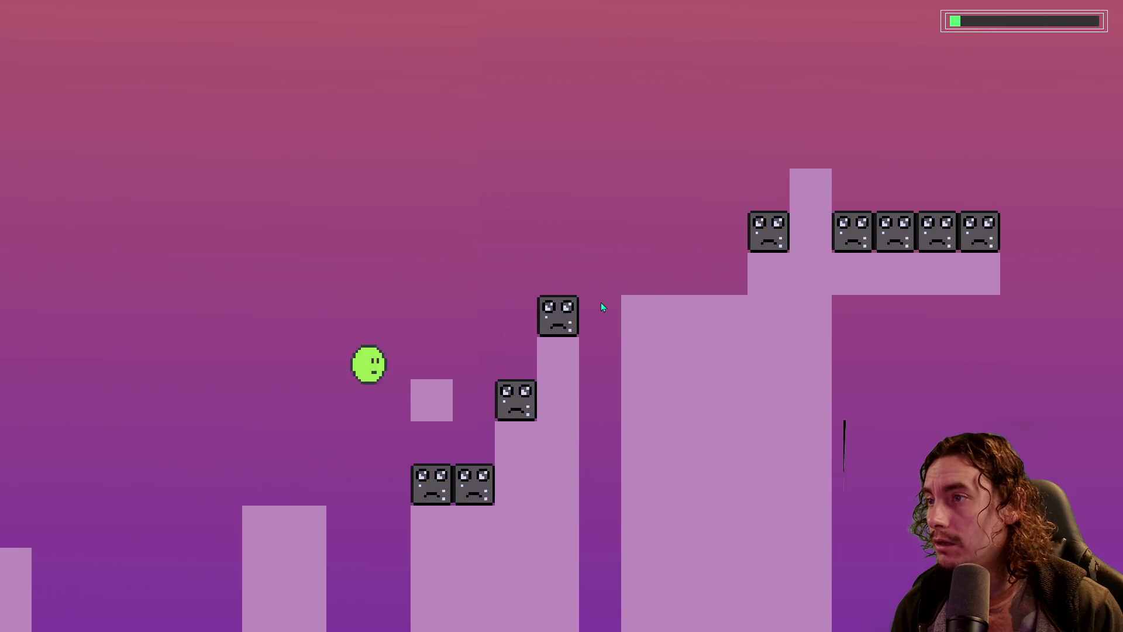
key(space)
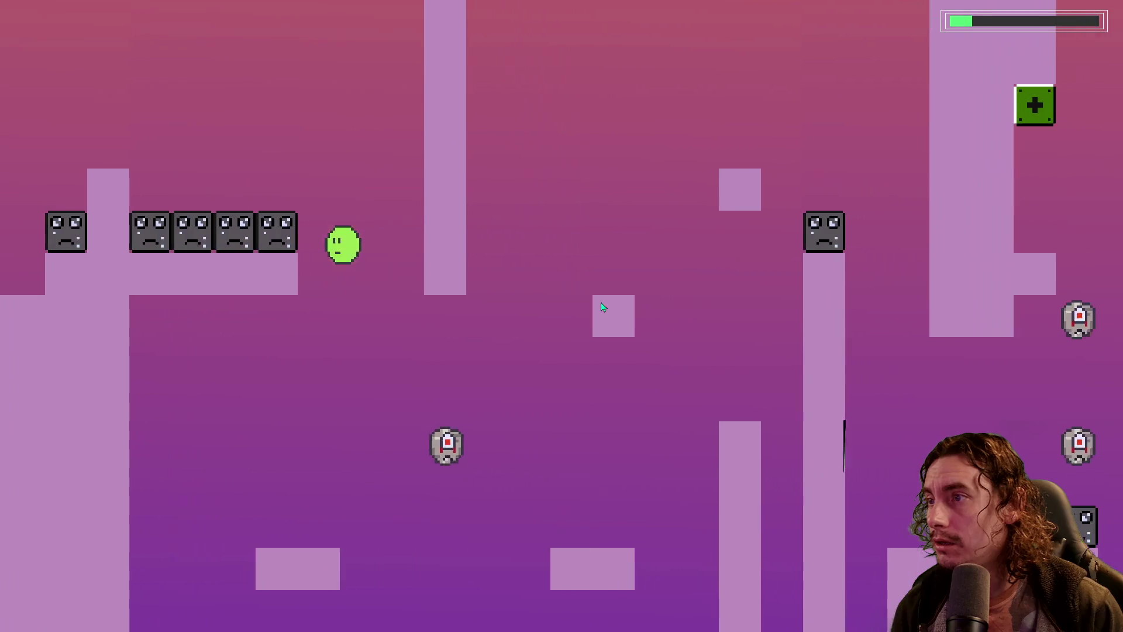
key(space)
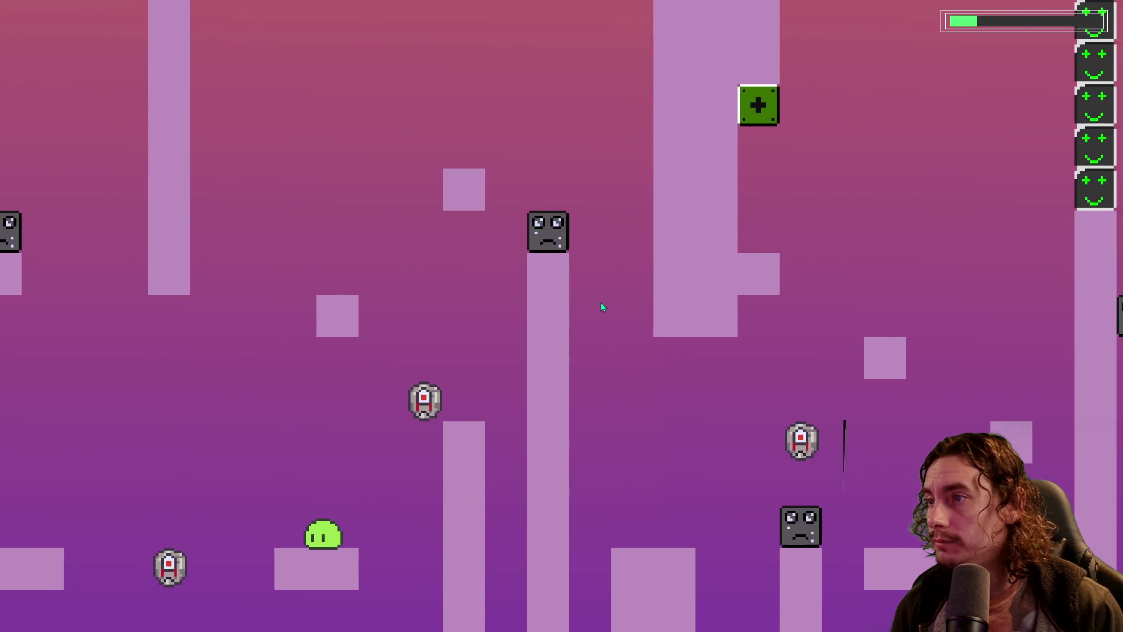
key(space)
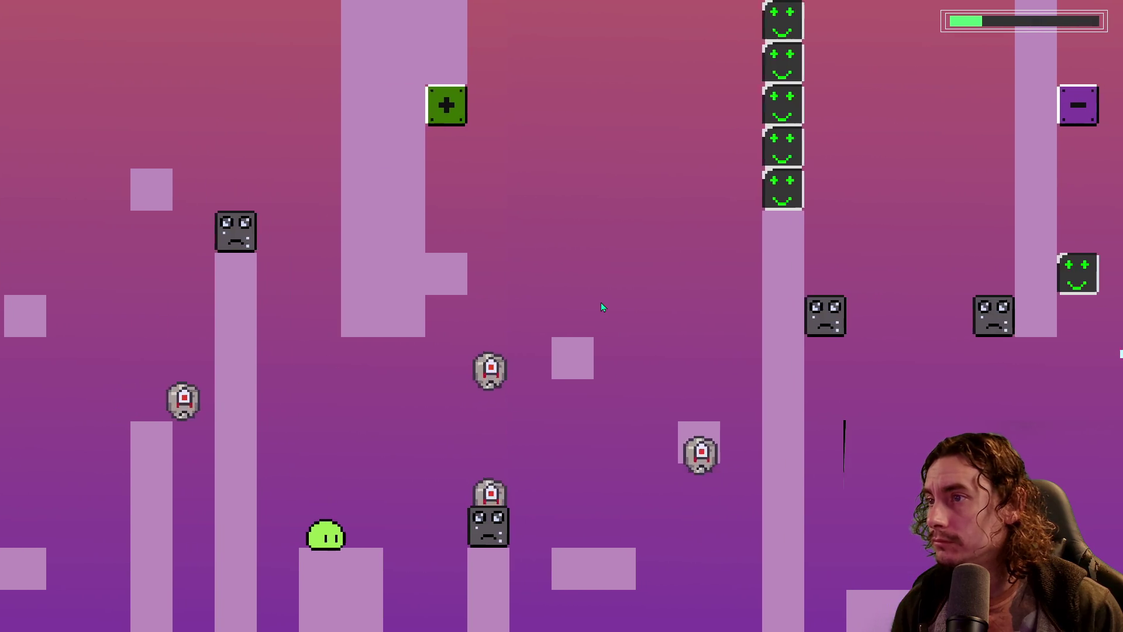
key(space)
After the level restarts, jump the blob back up past the sad blocks
key(space)
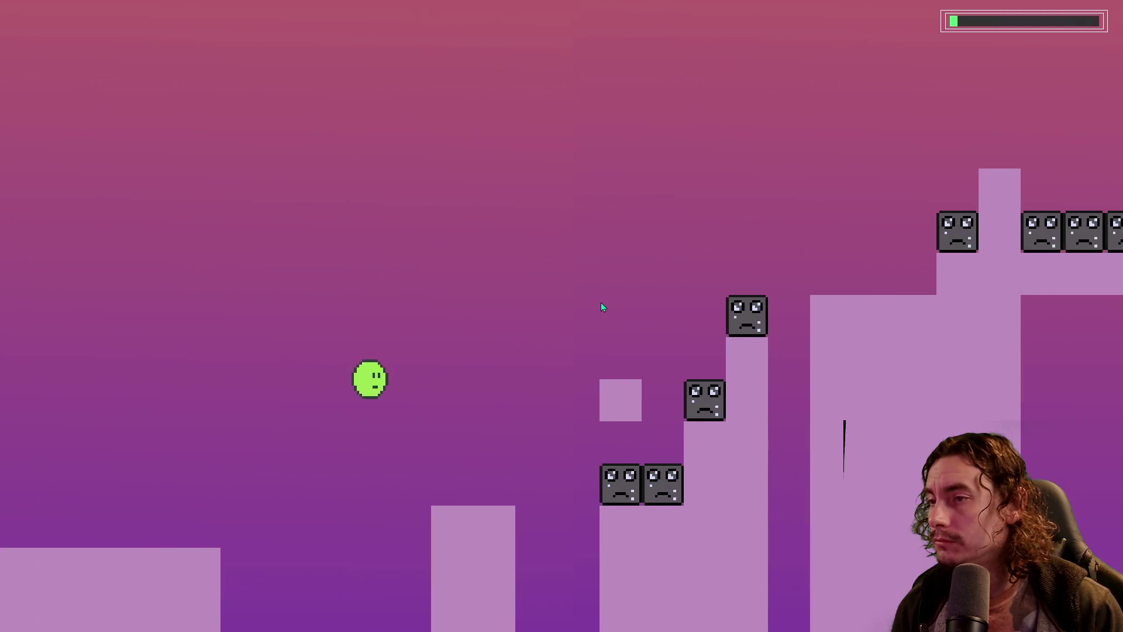
key(space)
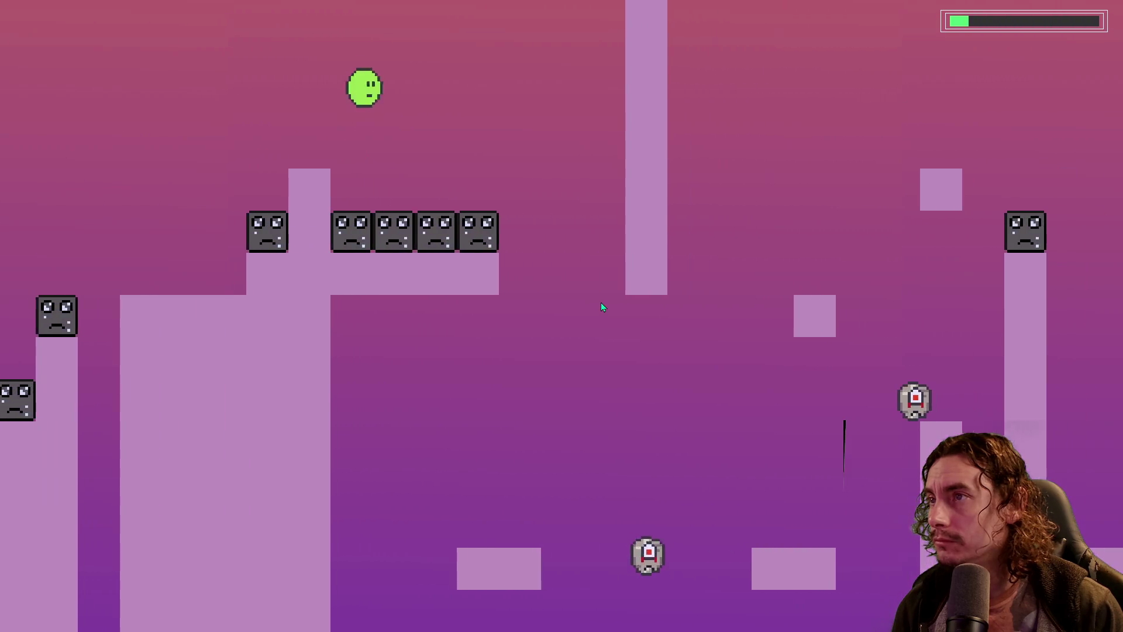
key(space)
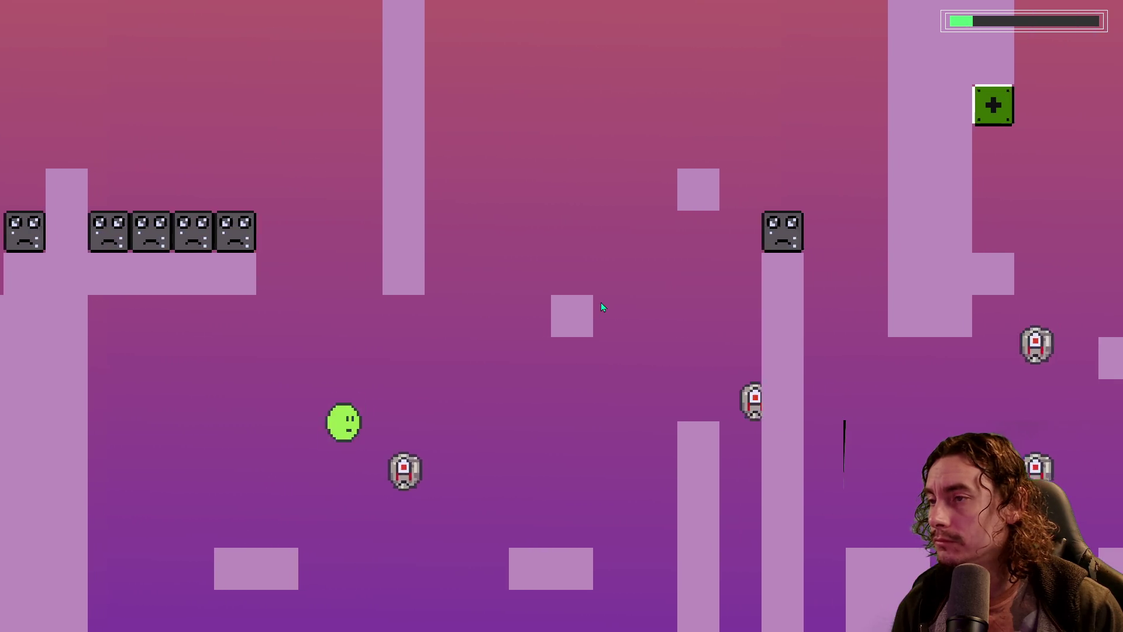
key(space)
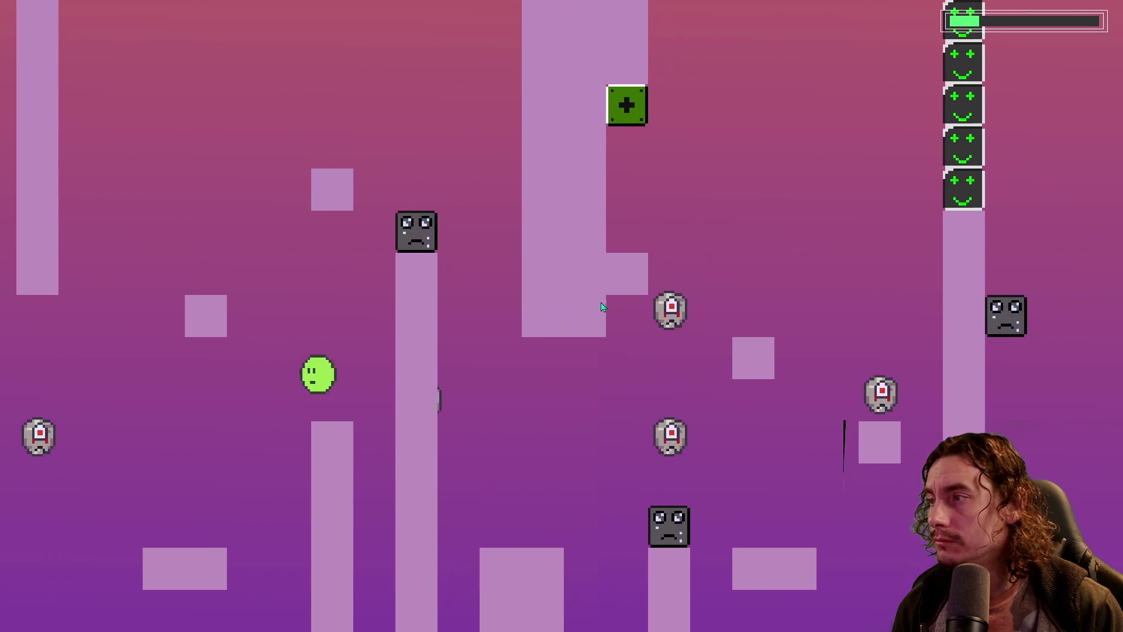
key(space)
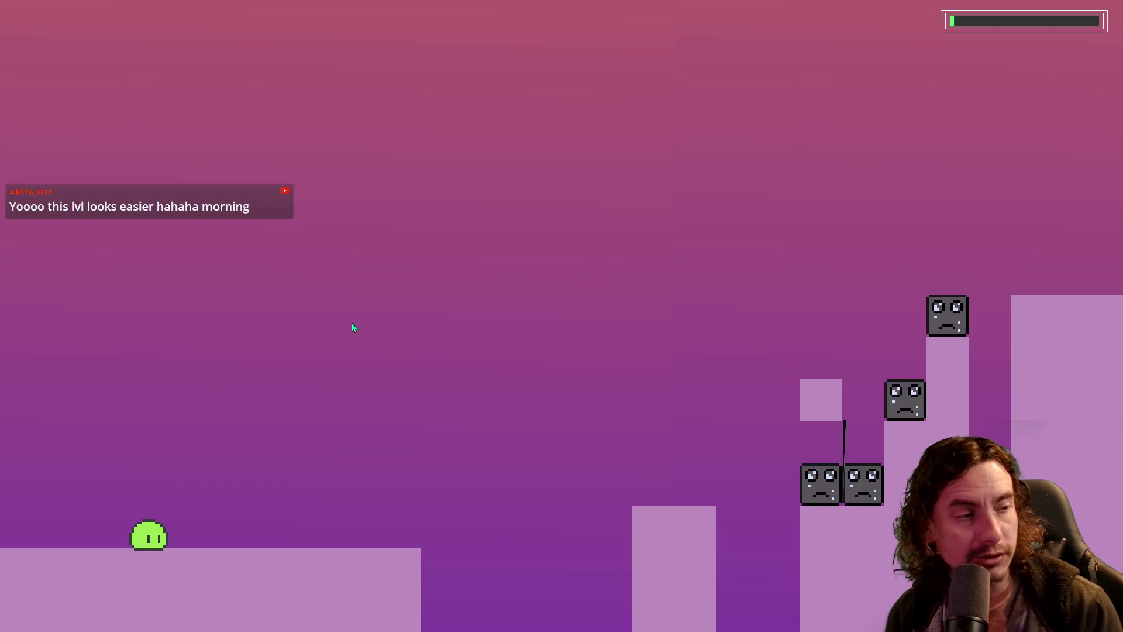
Run and jump the blob right across the platforms toward the smiley blocks
key(Right)
key(space)
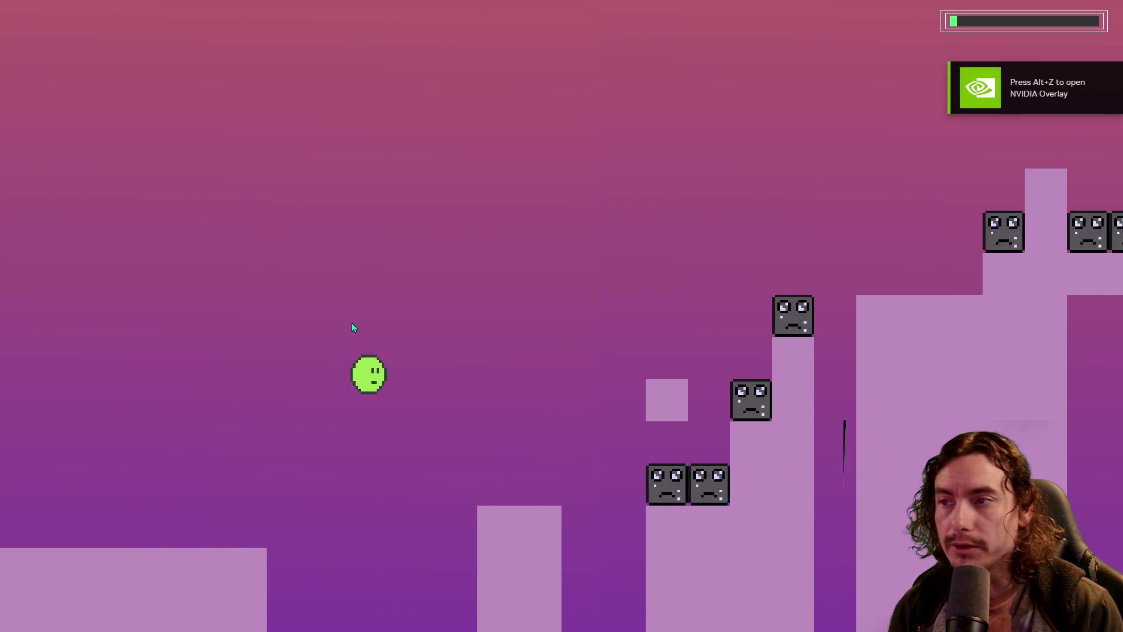
key(space)
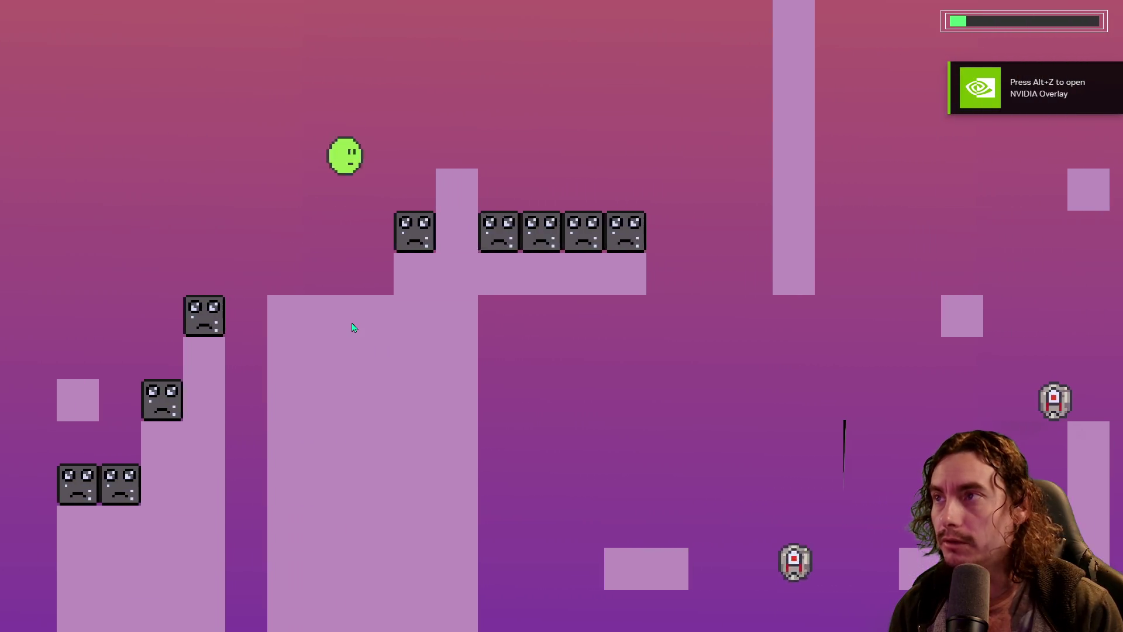
key(Right)
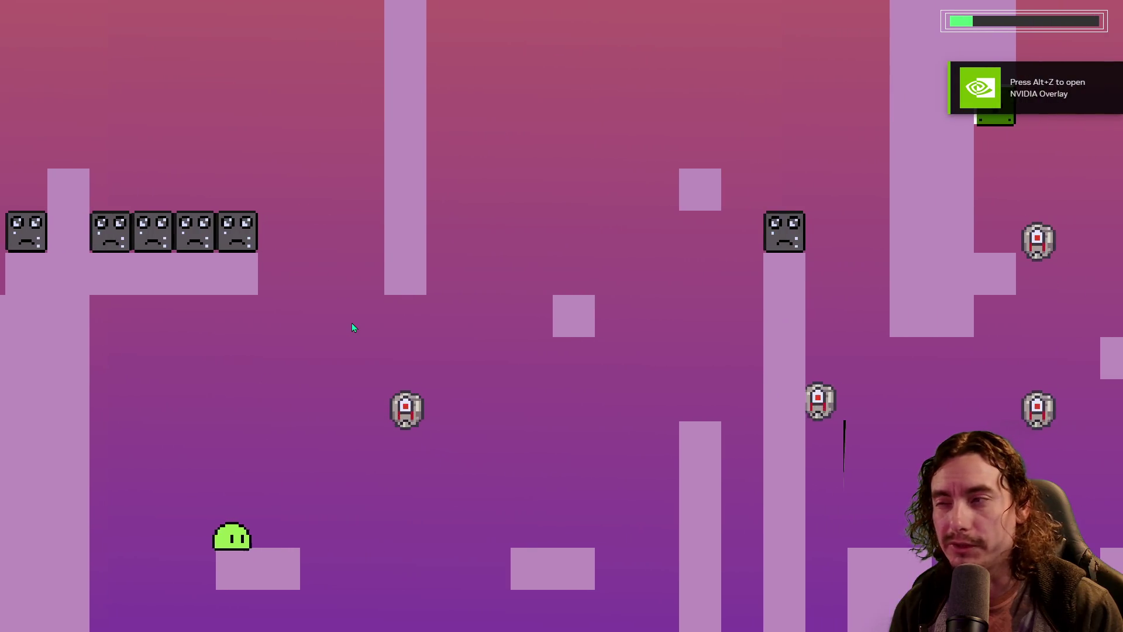
key(space)
key(space)
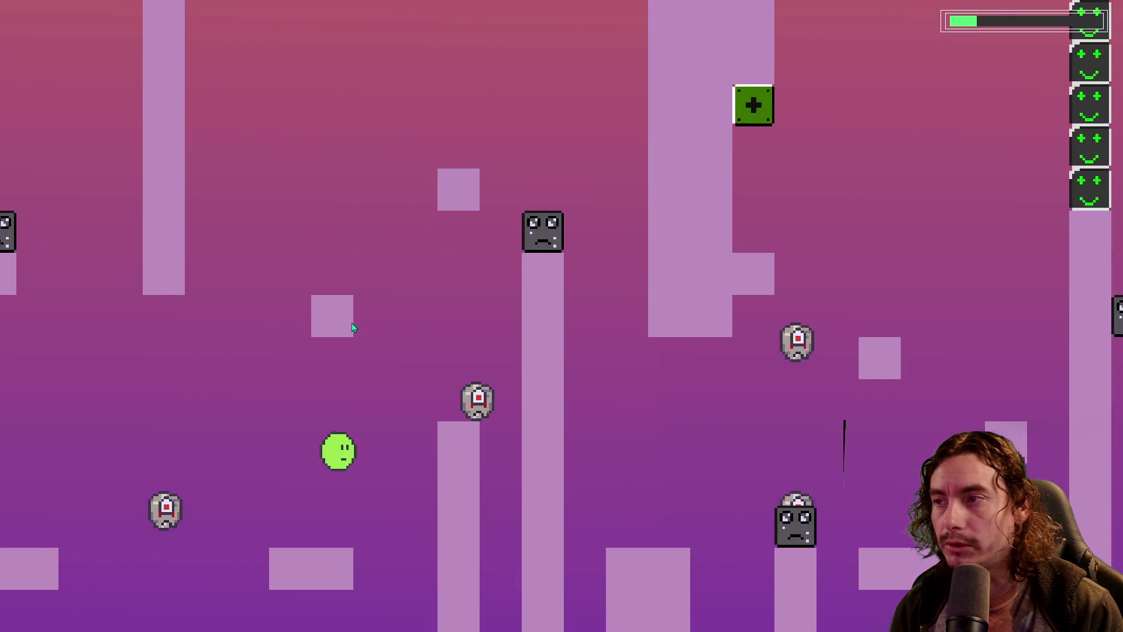
key(space)
key(space)
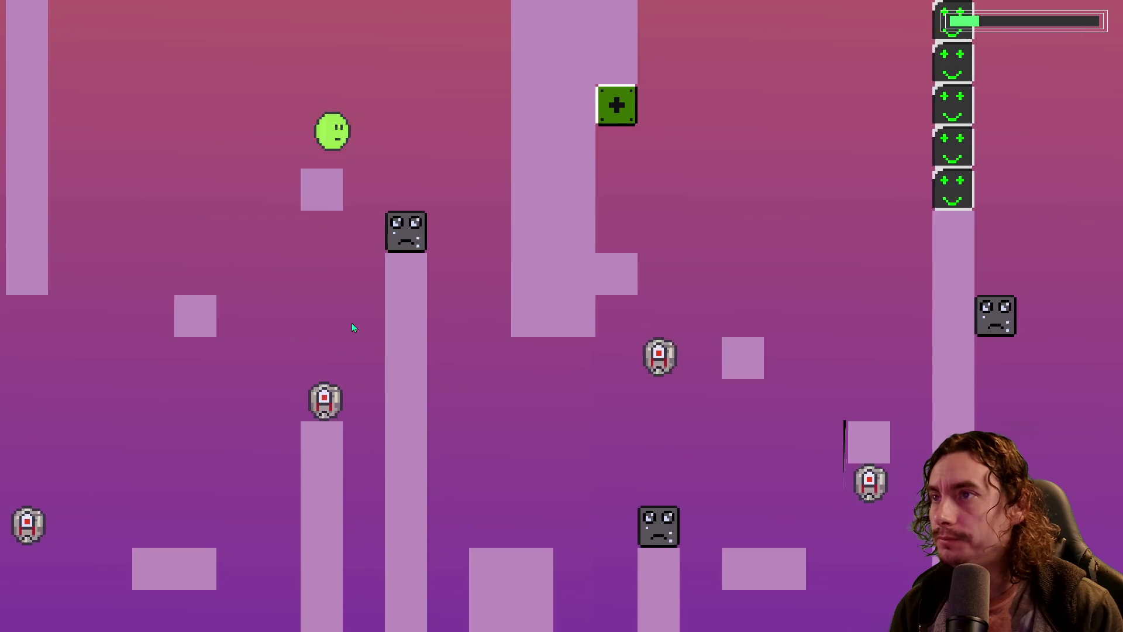
key(Right)
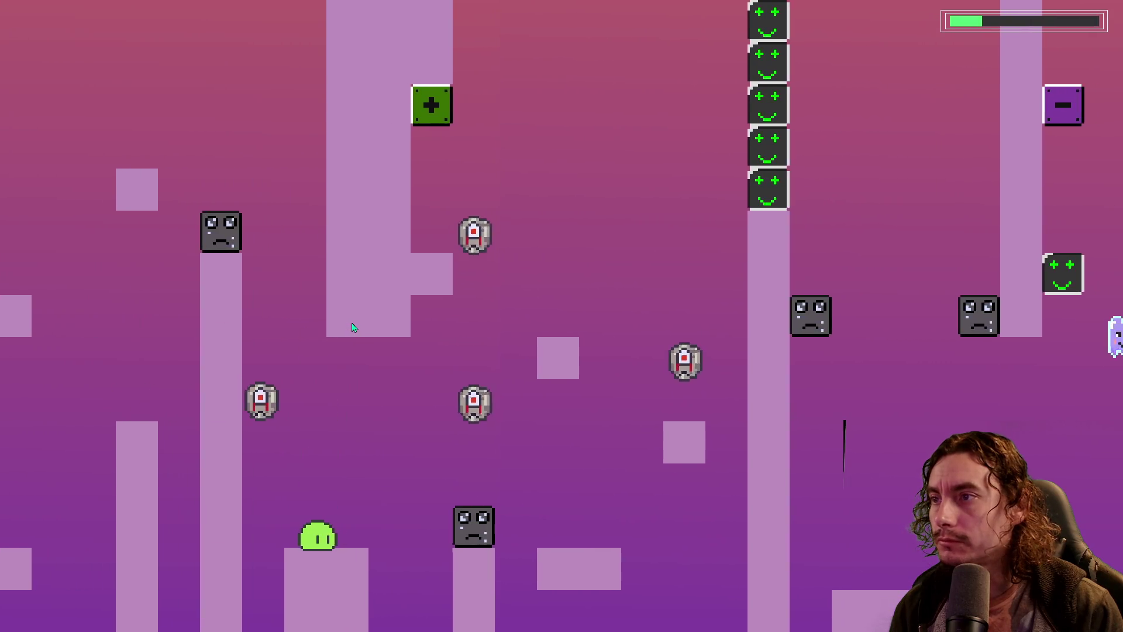
key(space)
key(space)
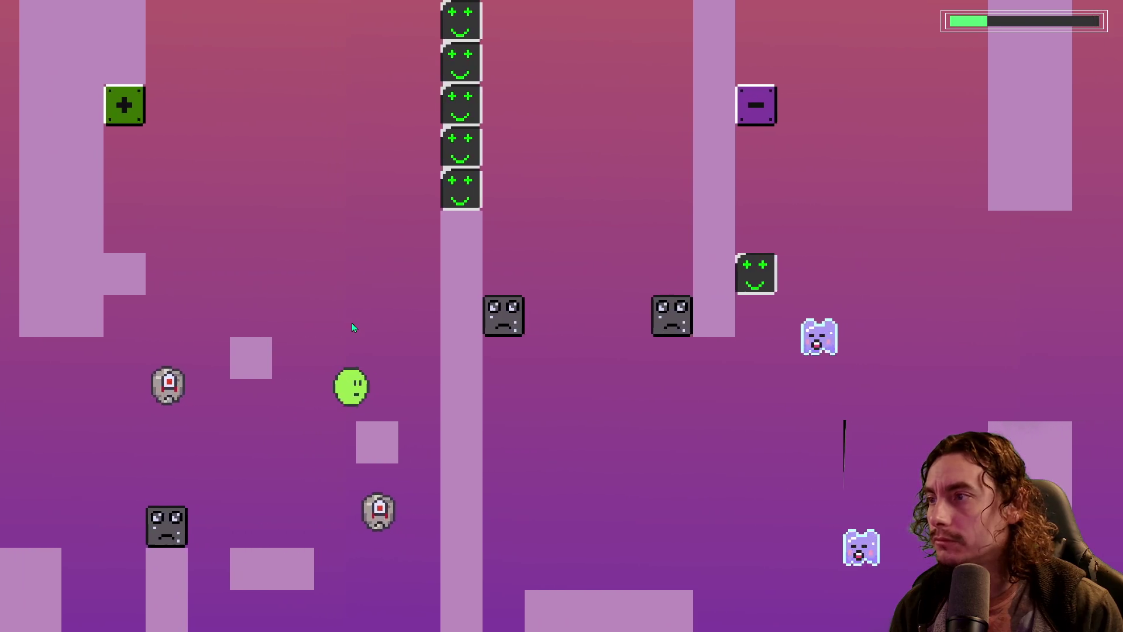
key(Left)
Hit the plus block to clear the smiley blocks, then the minus block to restore them
key(space)
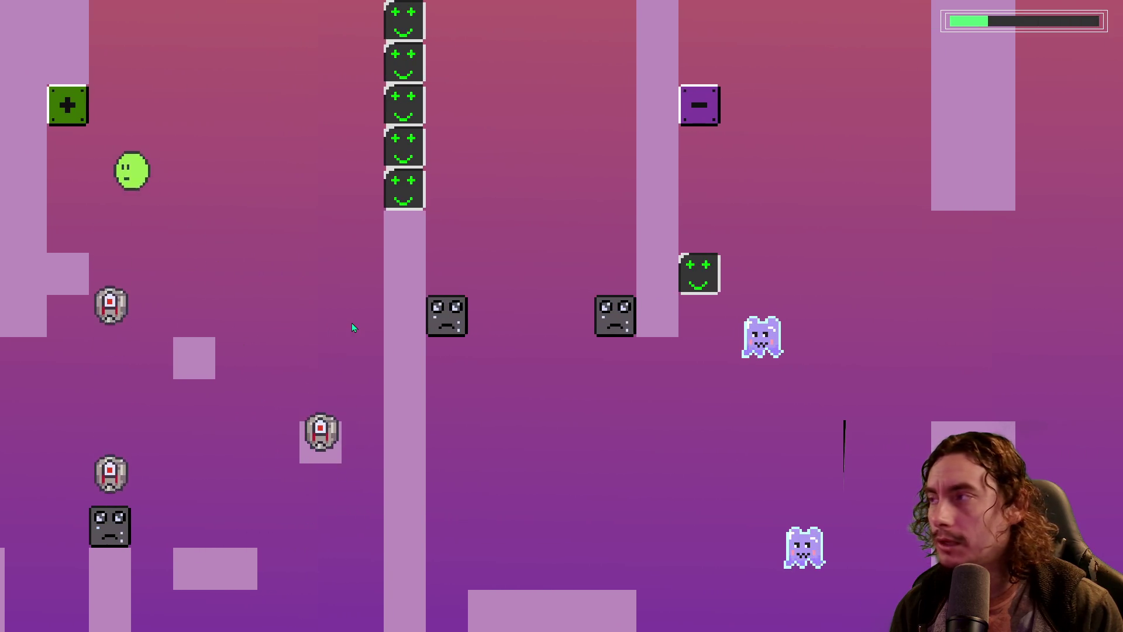
key(Right)
key(space)
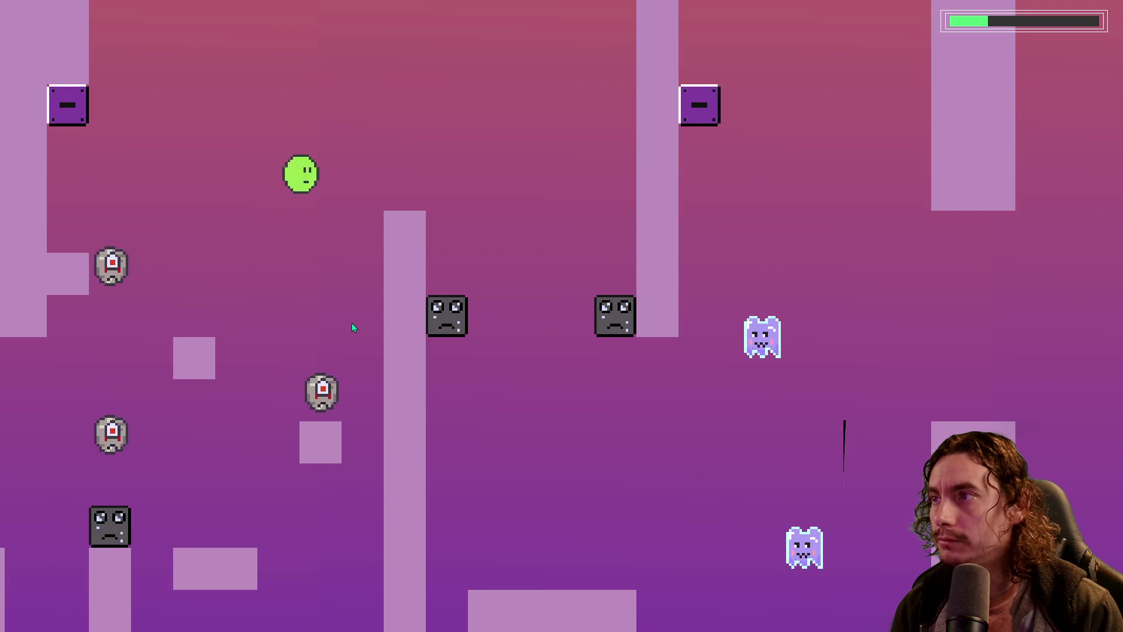
key(Right)
key(space)
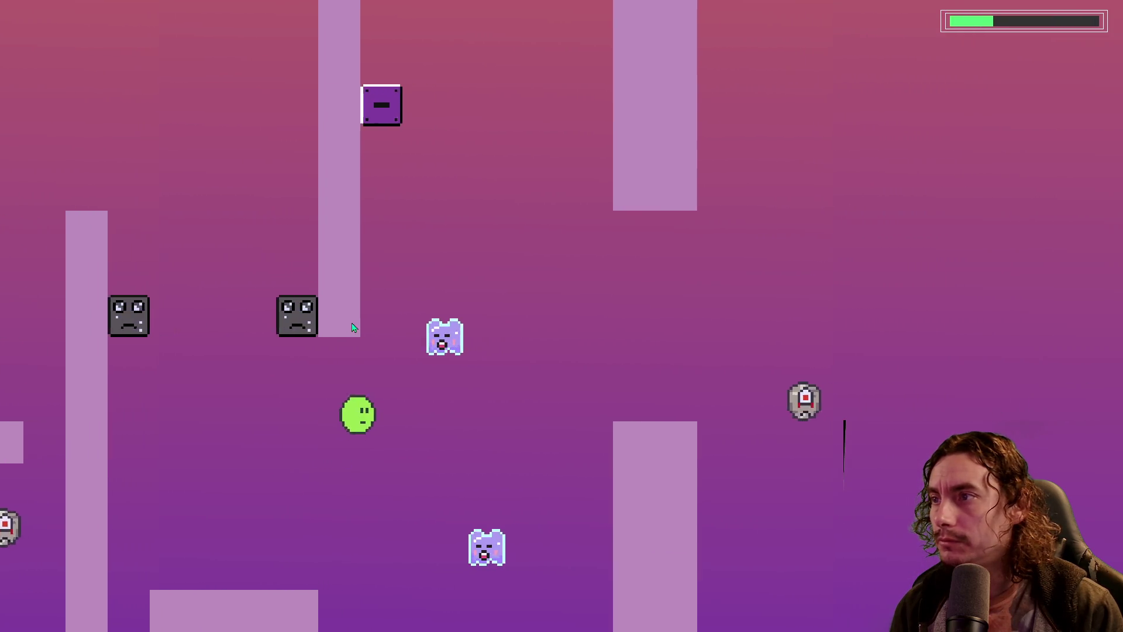
key(Right)
key(space)
key(Left)
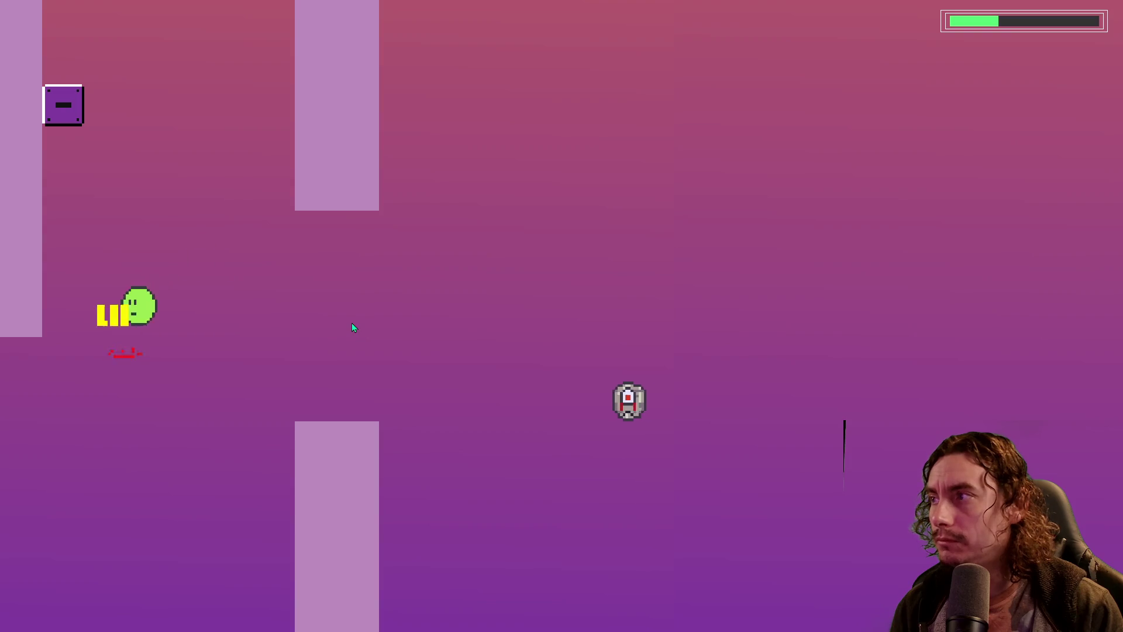
key(space)
key(Right)
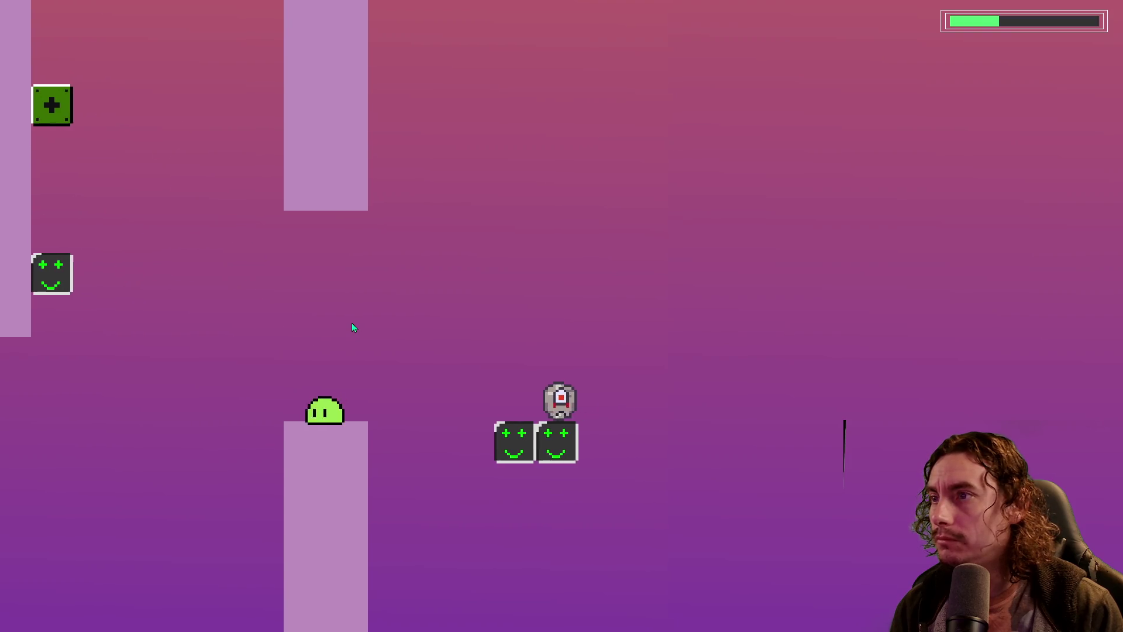
Jump off the pillar, over the robot, and onto and past the smiley blocks
key(space)
key(Right)
key(space)
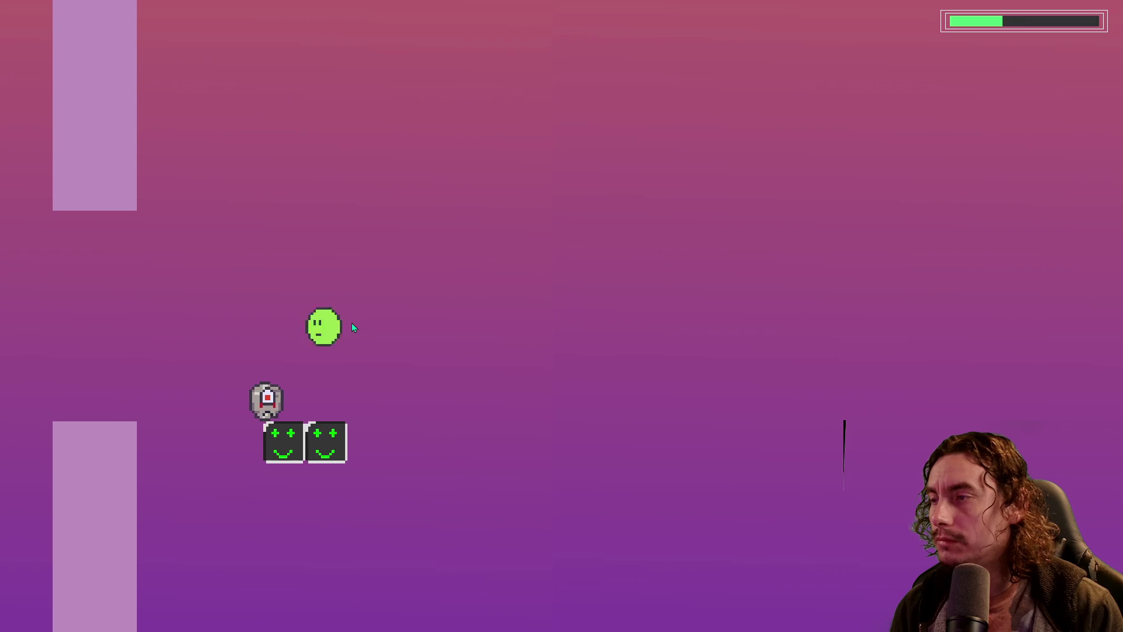
key(space)
key(Left)
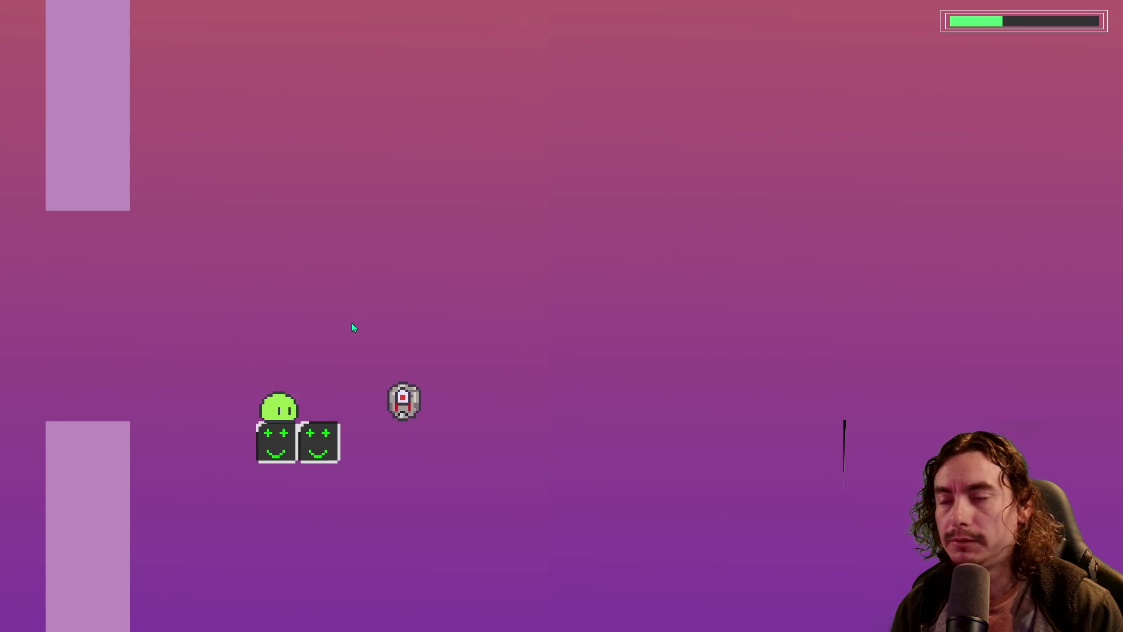
key(space)
key(Right)
key(space)
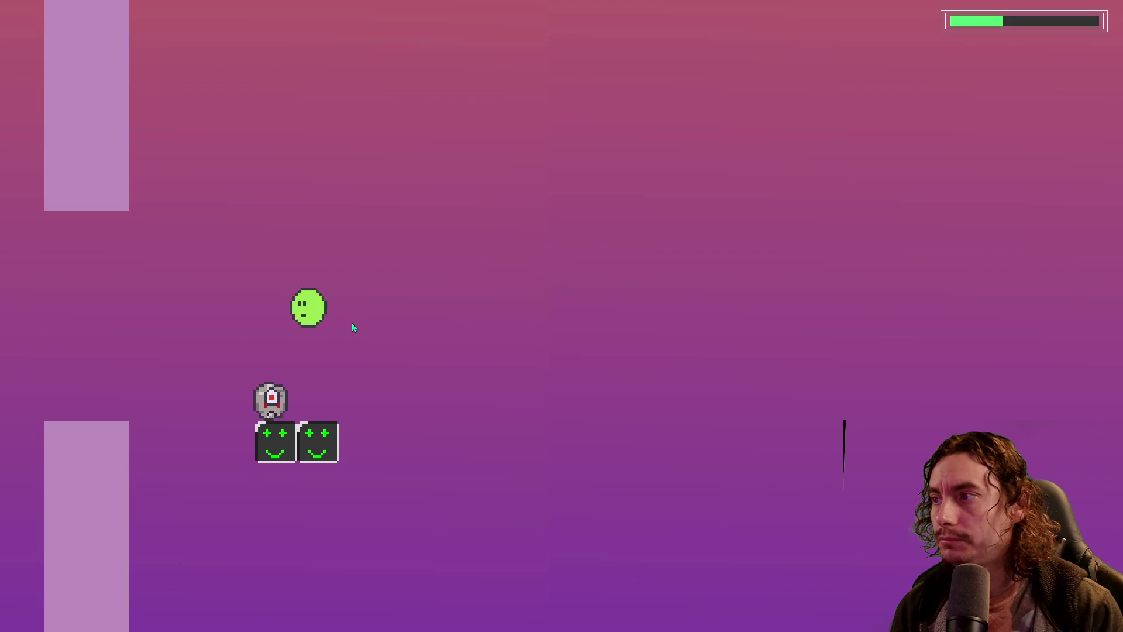
key(Left)
key(space)
key(Right)
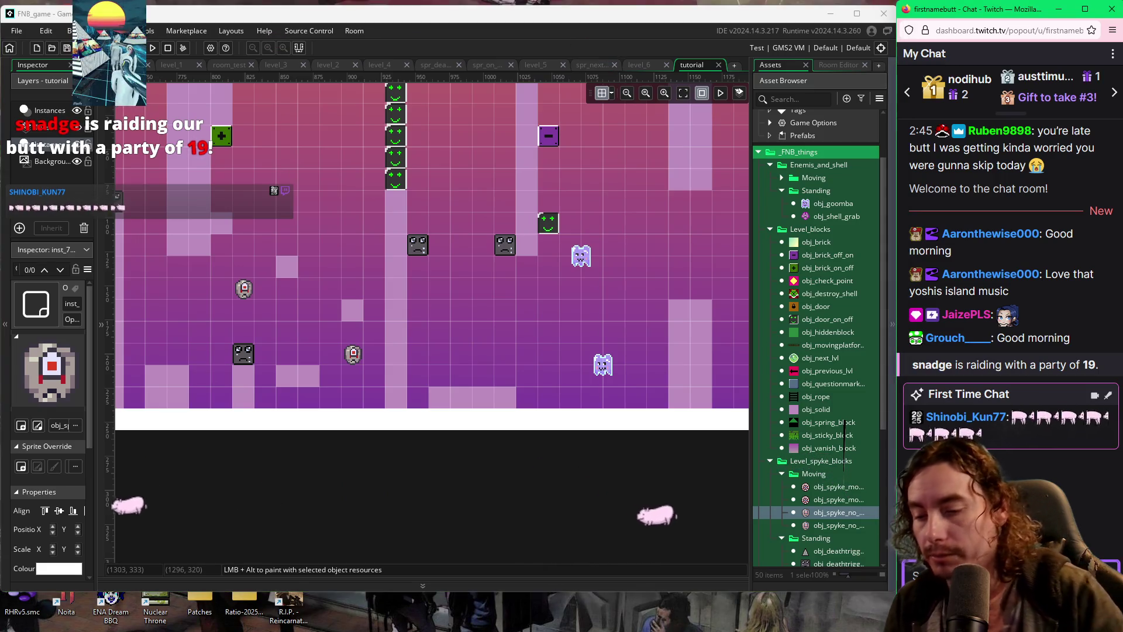
Send a /shoutout chat message, pan the tutorial room view, and rebuild with F5
text(/shoutout)
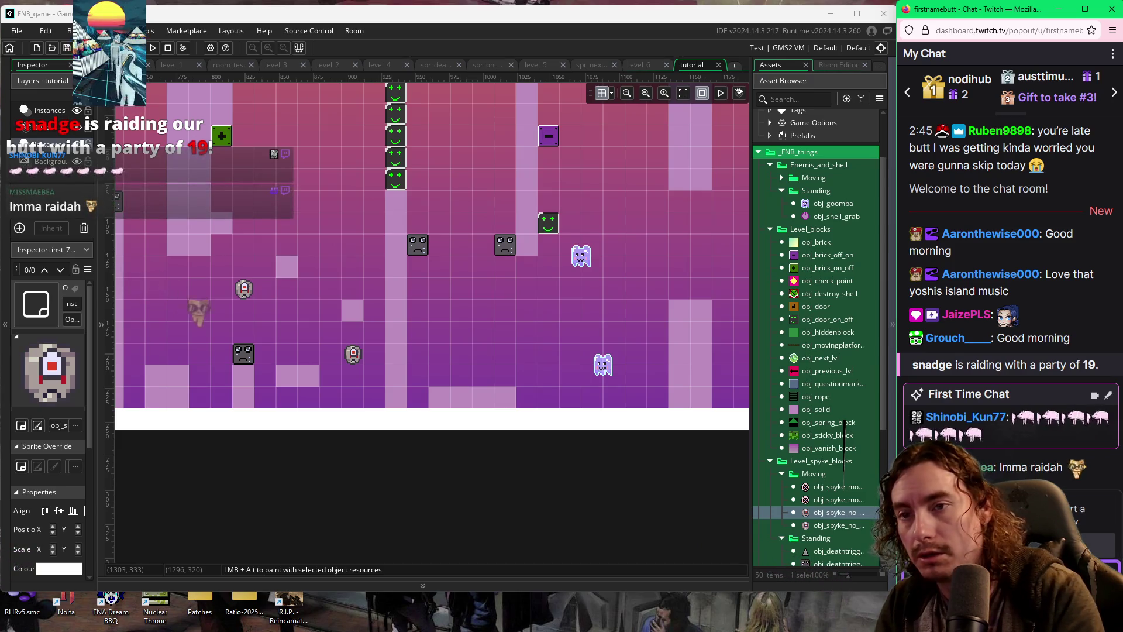
key(Return)
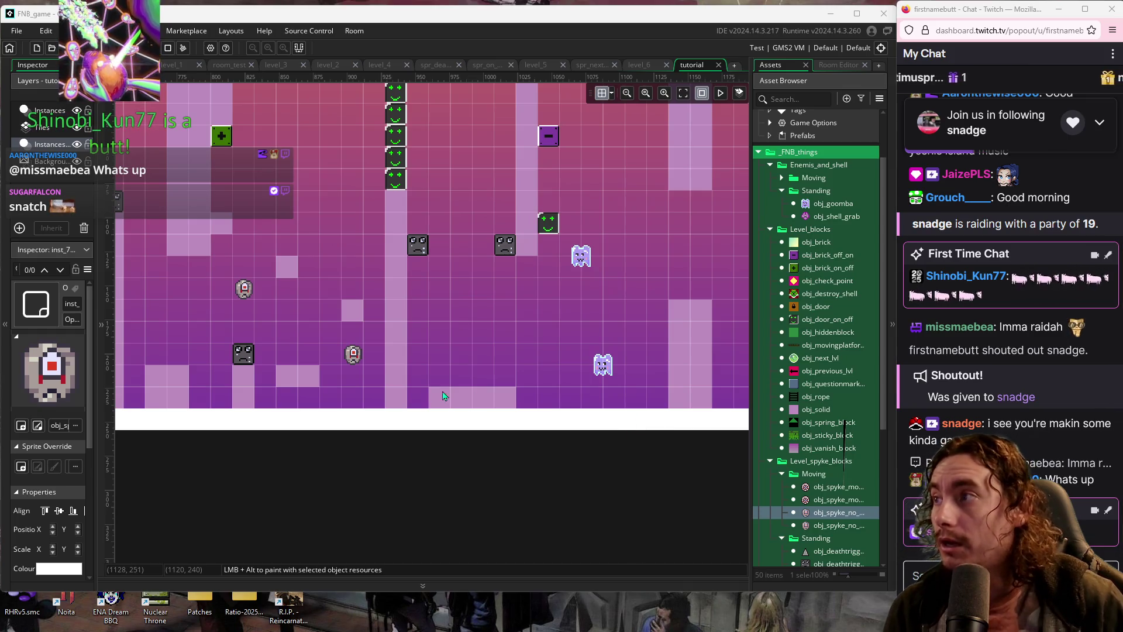
drag(388, 339, 409, 408)
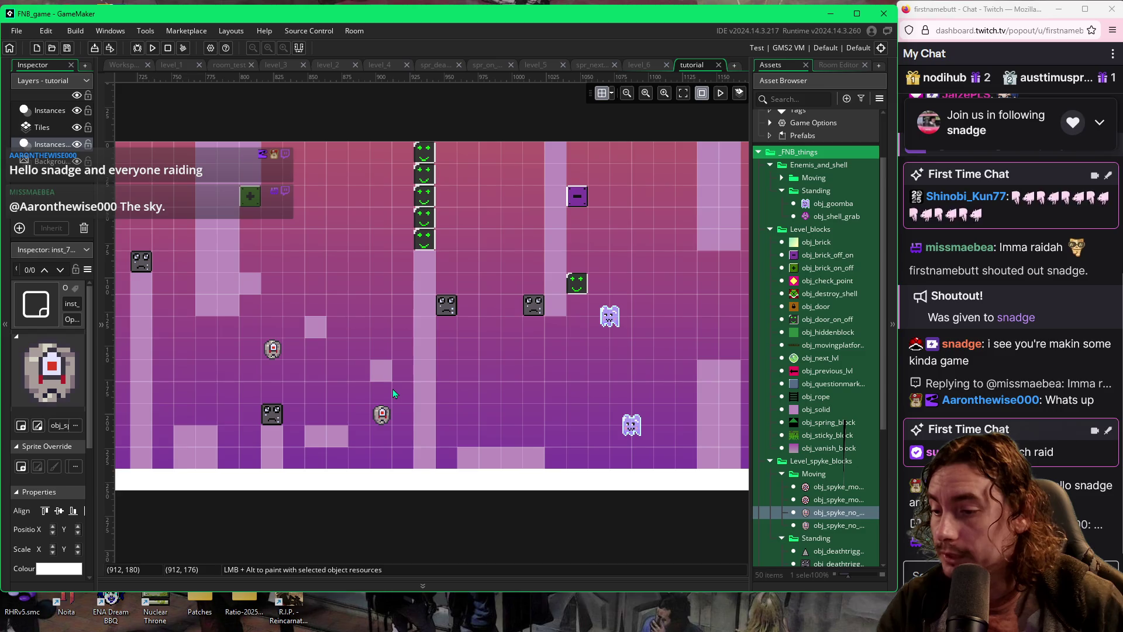
key(F5)
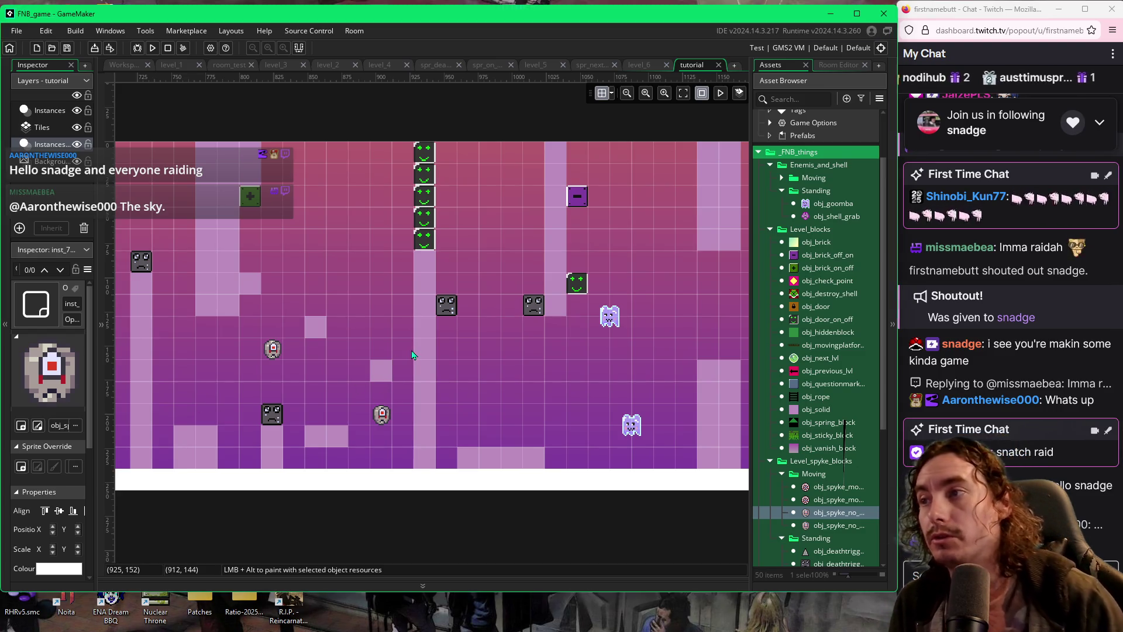
Relaunch with F5, confirm stopping the previous run, and bring the new game forward
key(F5)
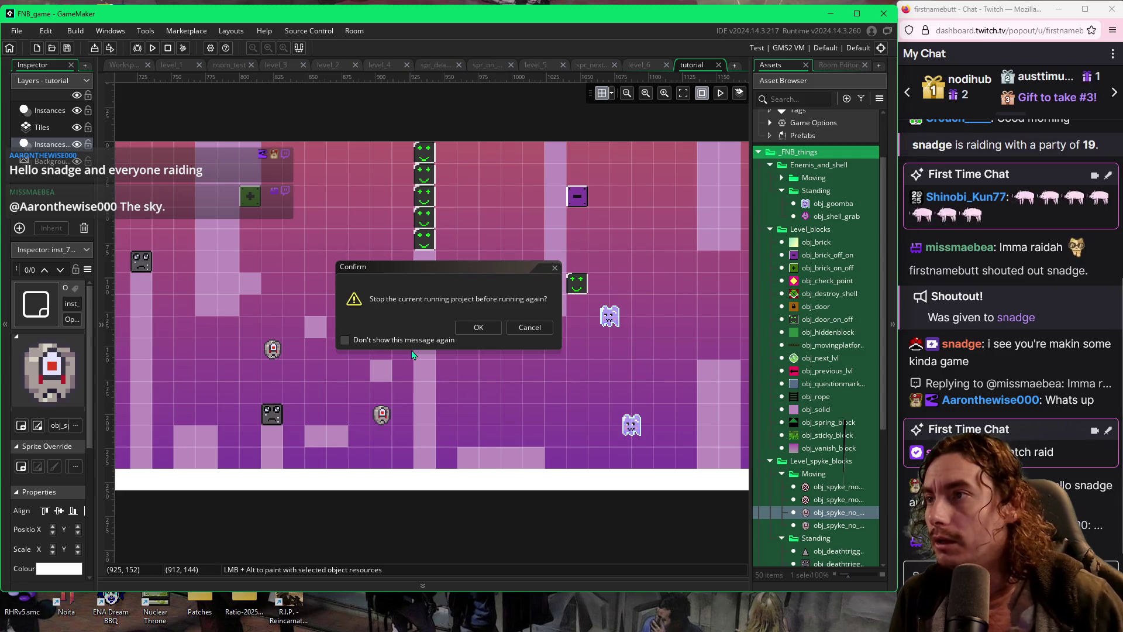
click(530, 326)
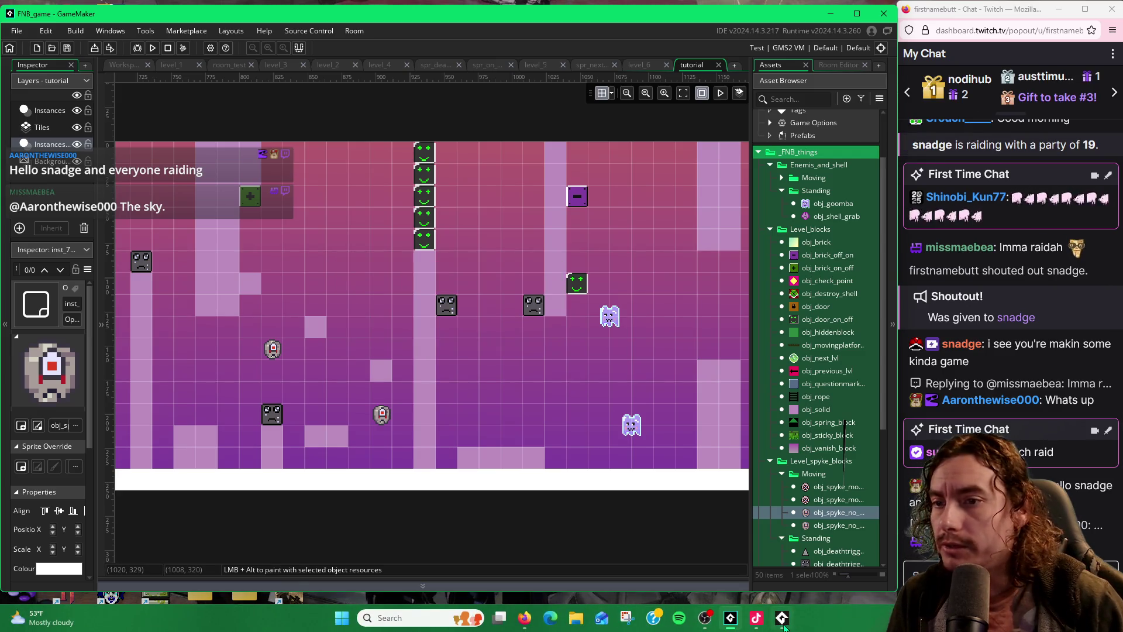
click(782, 619)
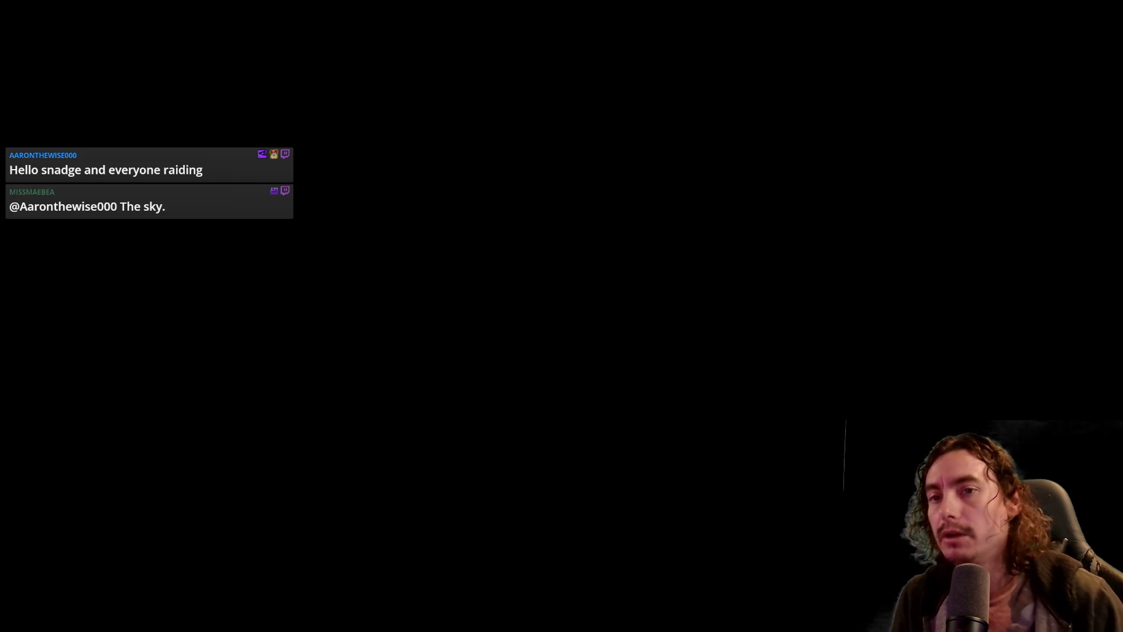
Run and jump the player up and right across the platforms to the higher block
key(space)
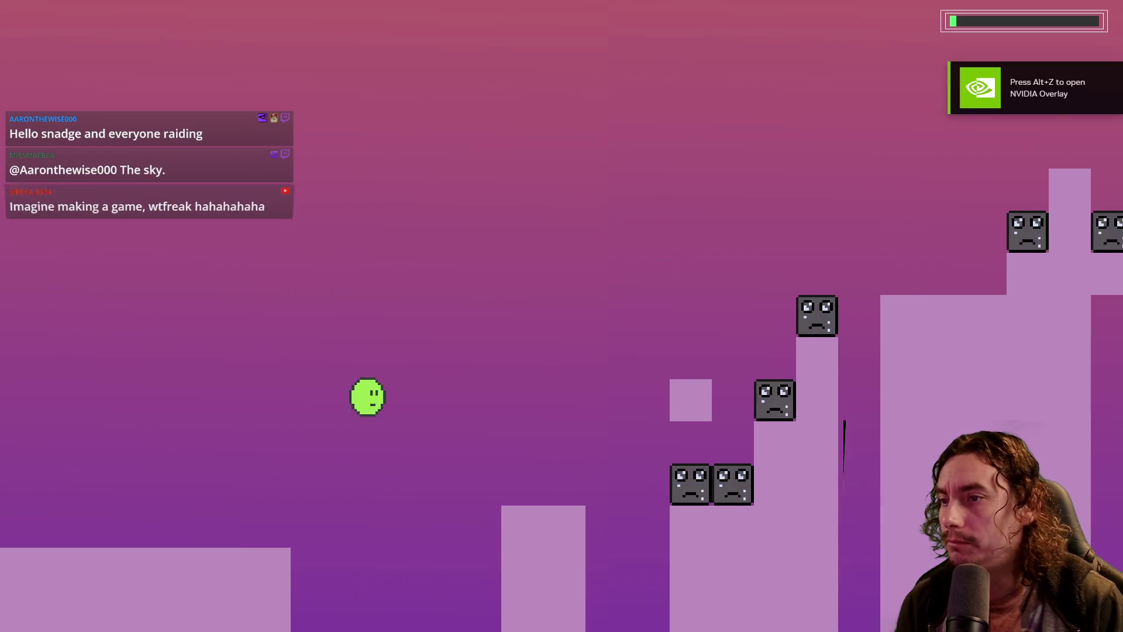
key(space)
key(space)
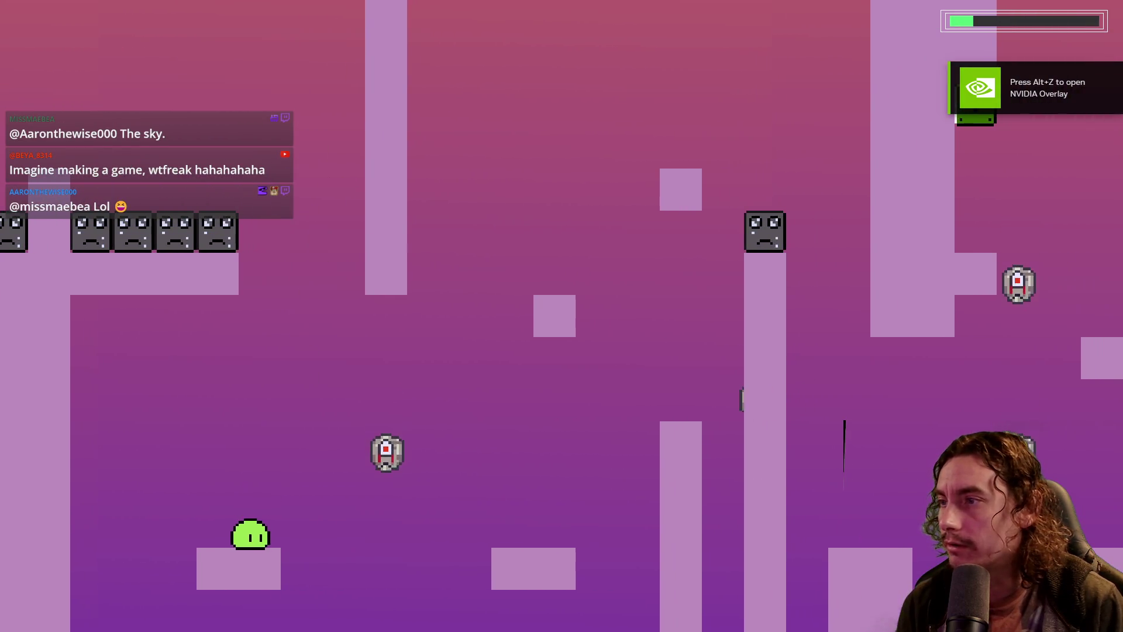
key(space)
key(Right)
key(space)
key(Right)
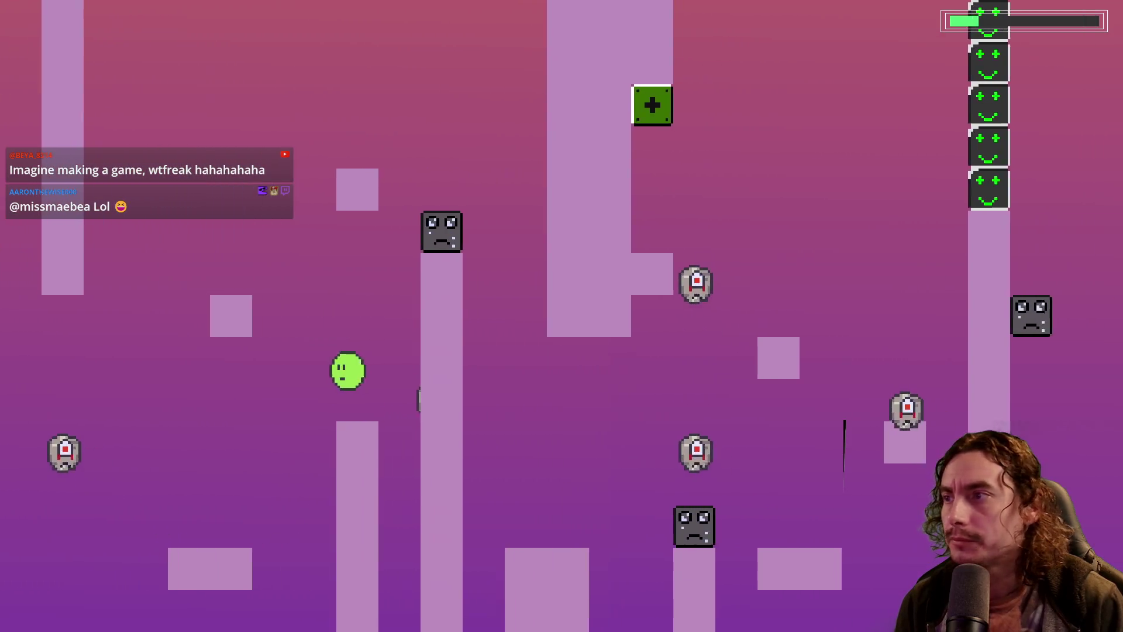
key(Right)
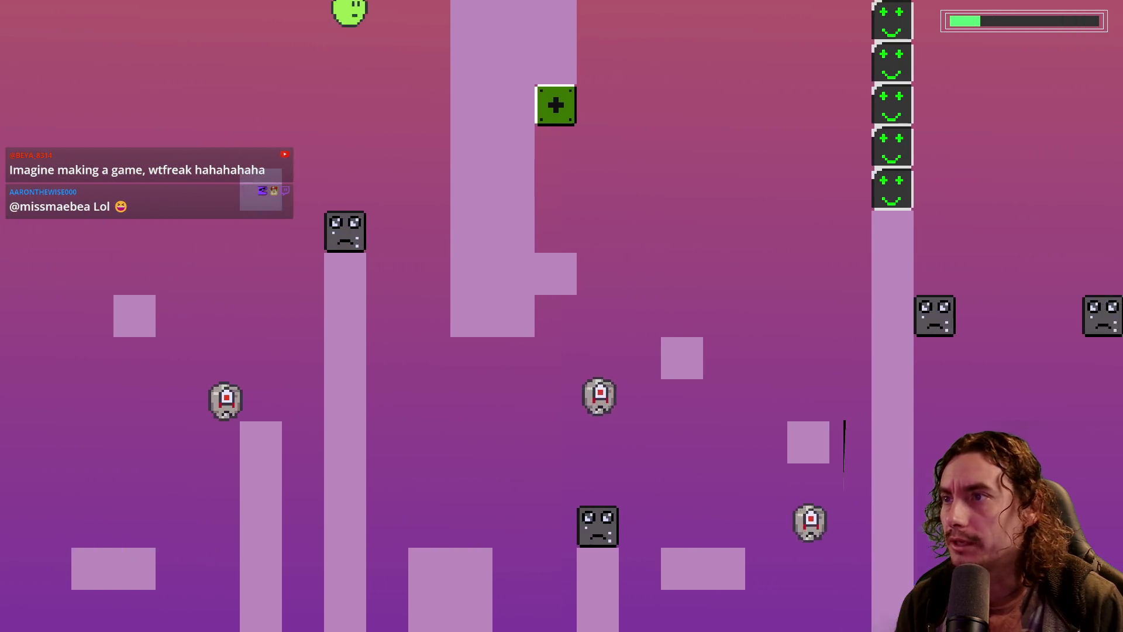
key(Right)
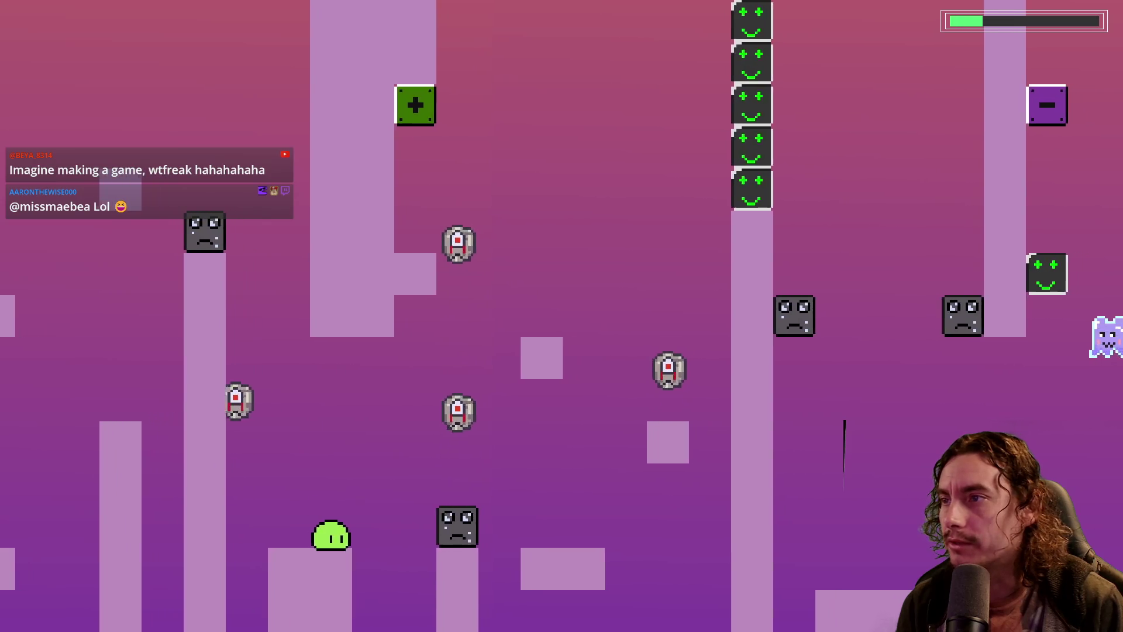
key(space)
key(space)
key(space)
key(Left)
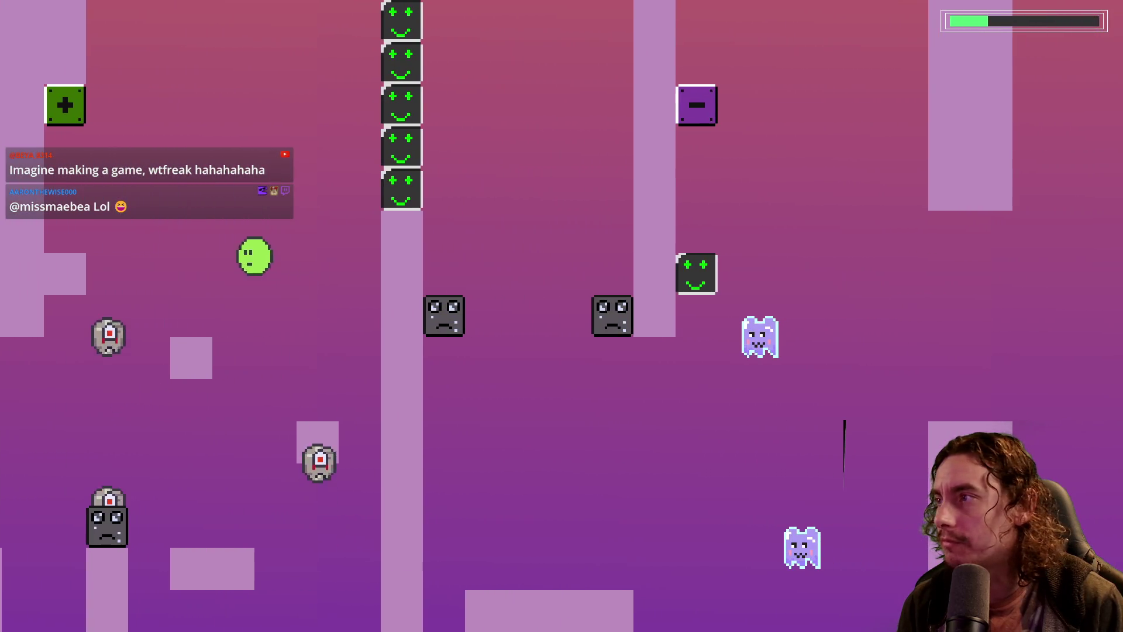
Hit the plus block to switch blocks off, then the minus block to restore them
key(space)
key(Left)
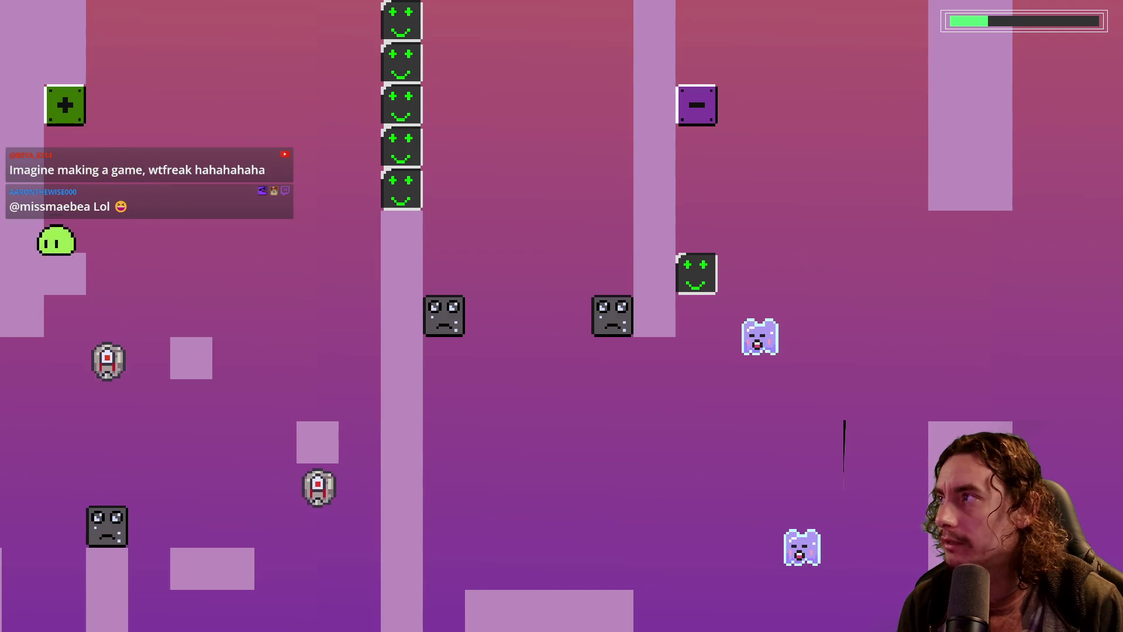
key(space)
key(Right)
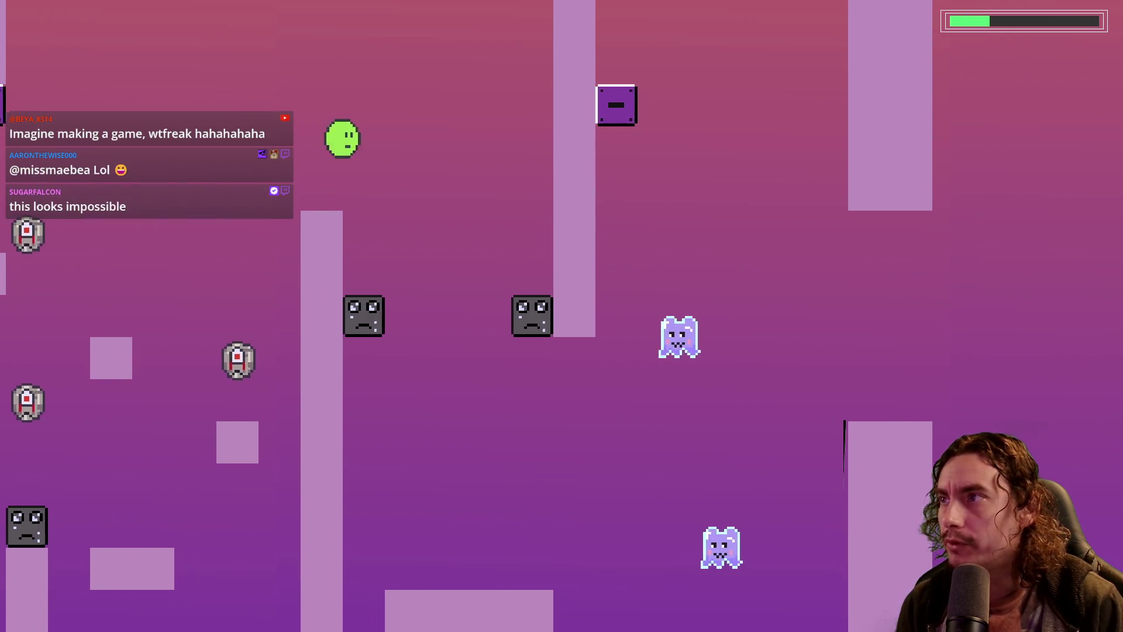
key(space)
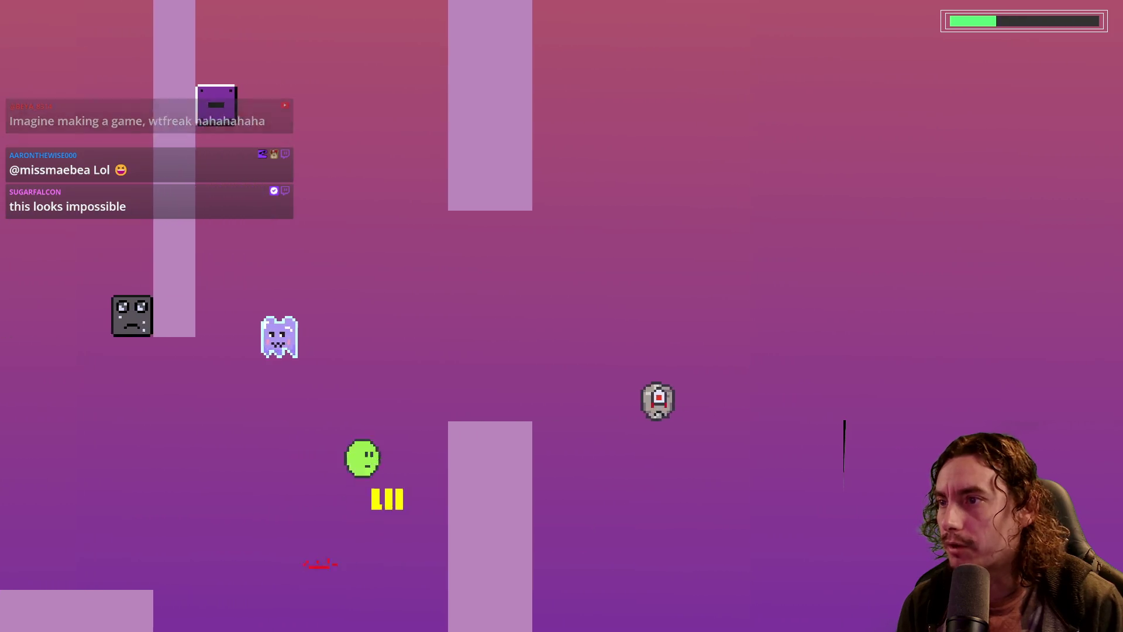
key(space)
key(Left)
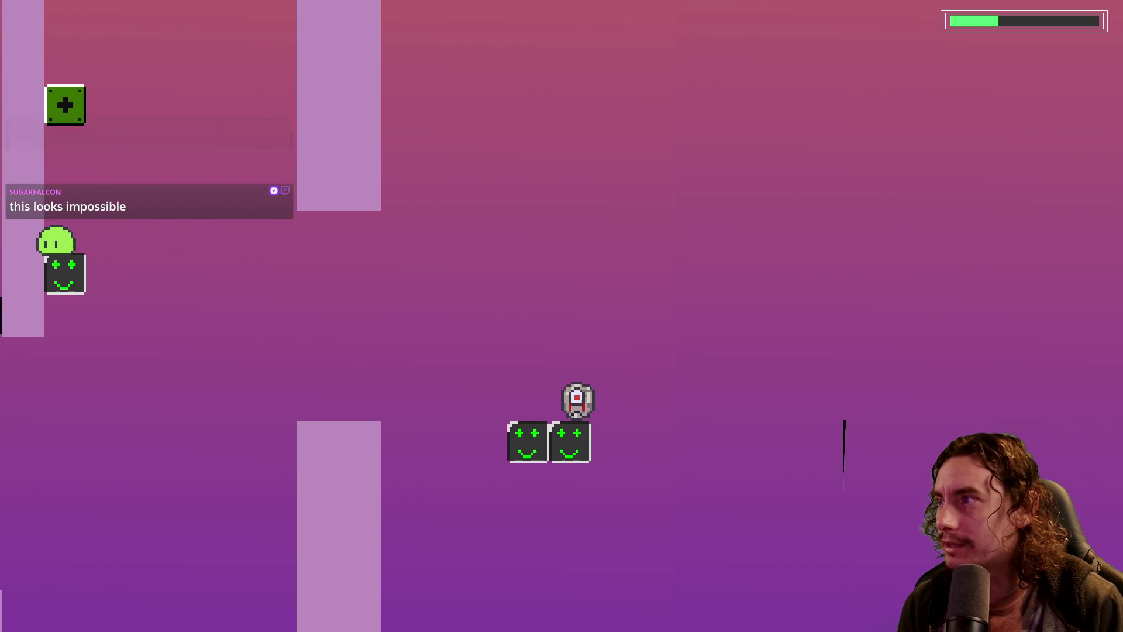
key(space)
key(Right)
key(Right)
Jump onto the smiley blocks and dodge the approaching robot
key(space)
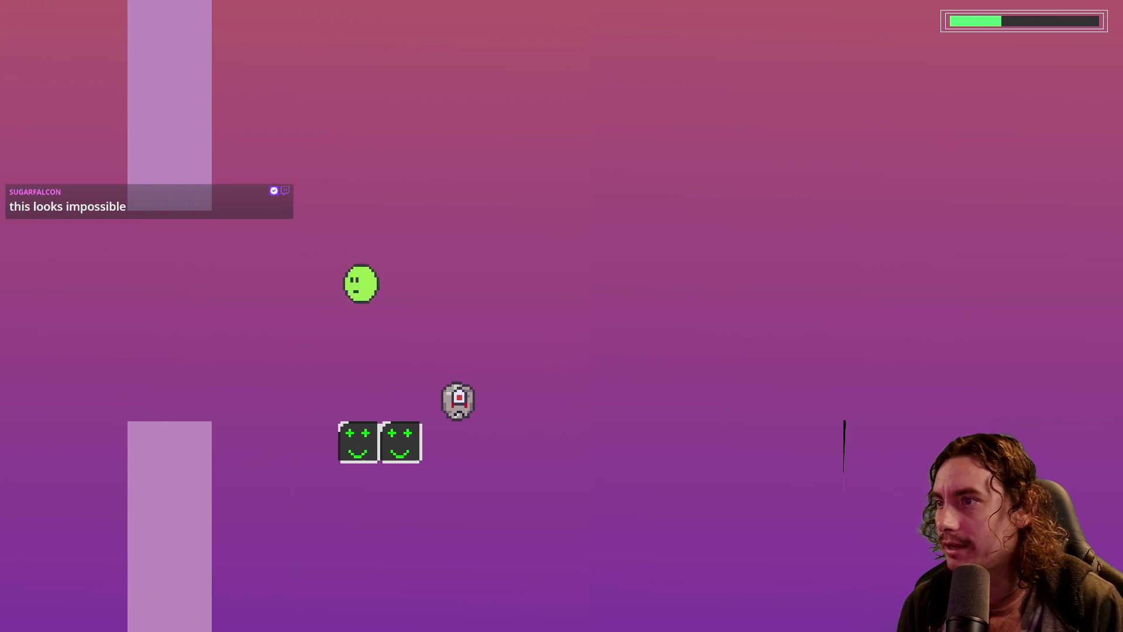
key(space)
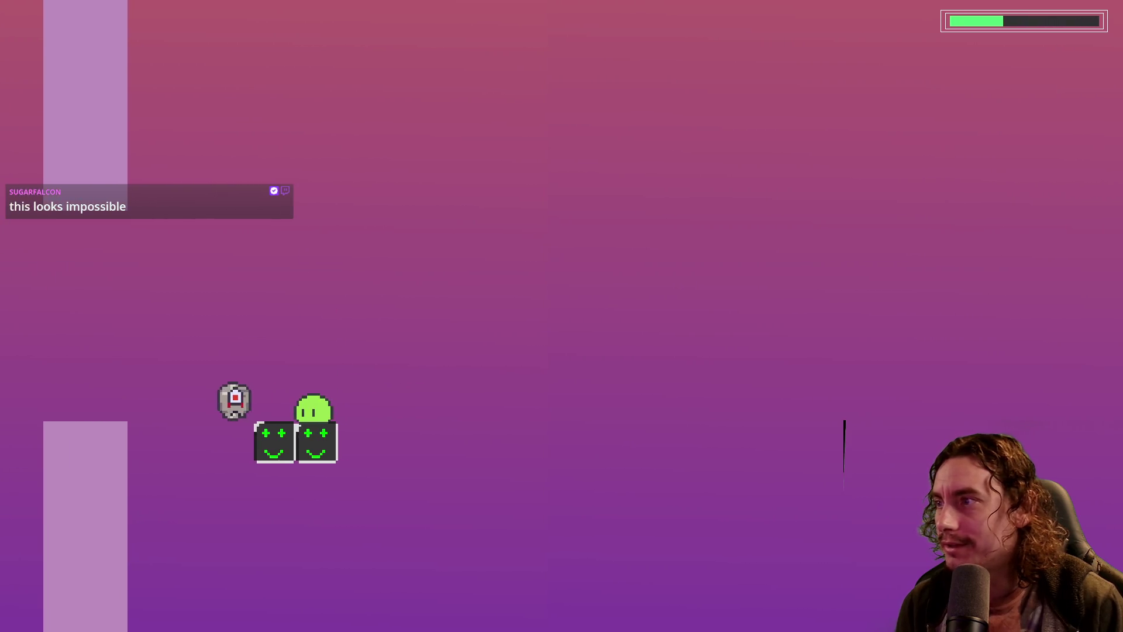
key(space)
key(Left)
key(Right)
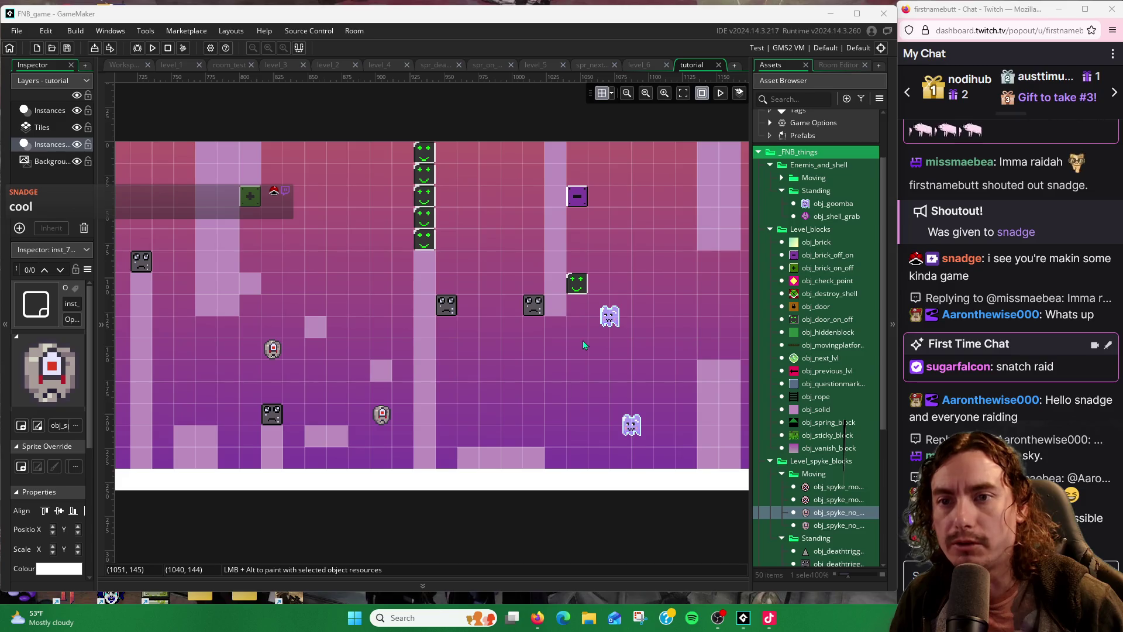
Pan the room view left, then scroll the Asset Browser up and expand Room Order
drag(610, 379, 564, 380)
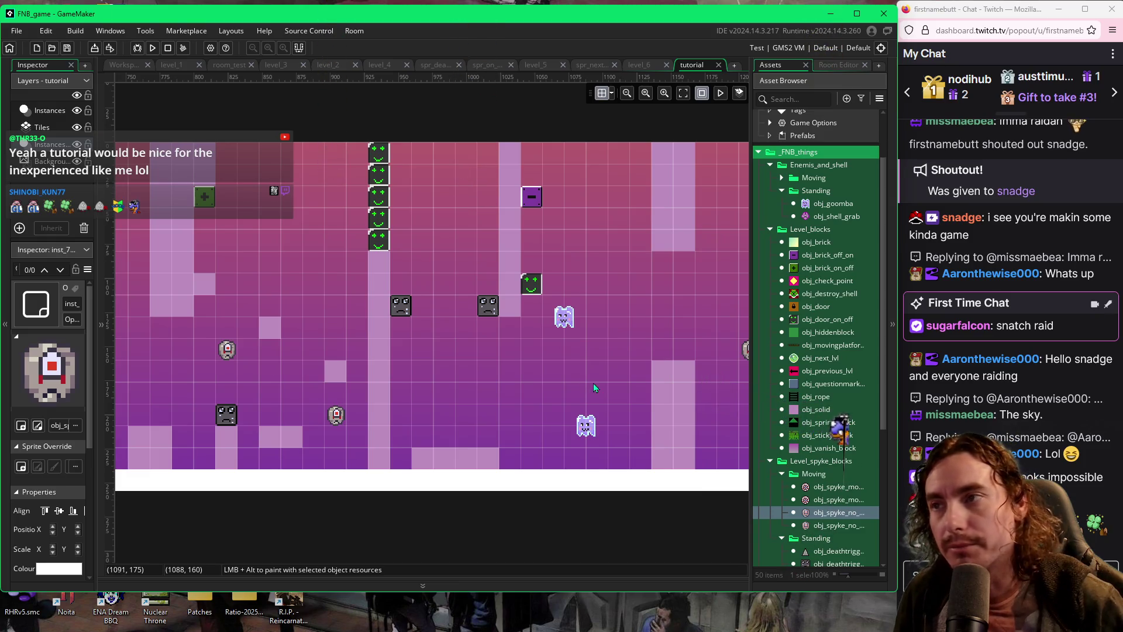
scroll(593, 384, right, 5)
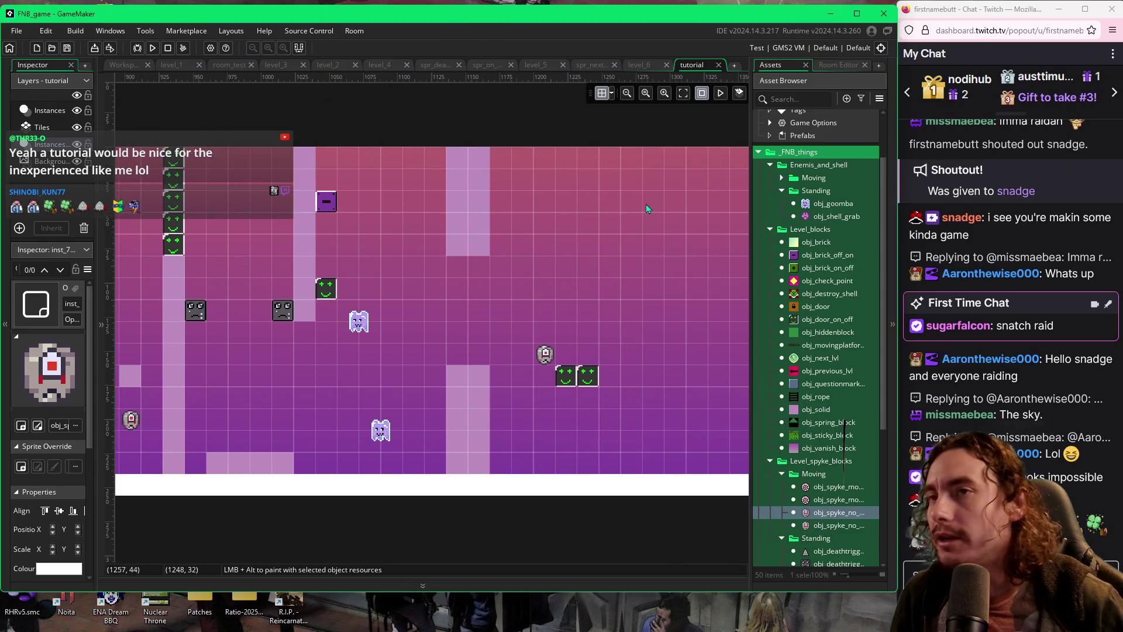
scroll(772, 140, up, 3)
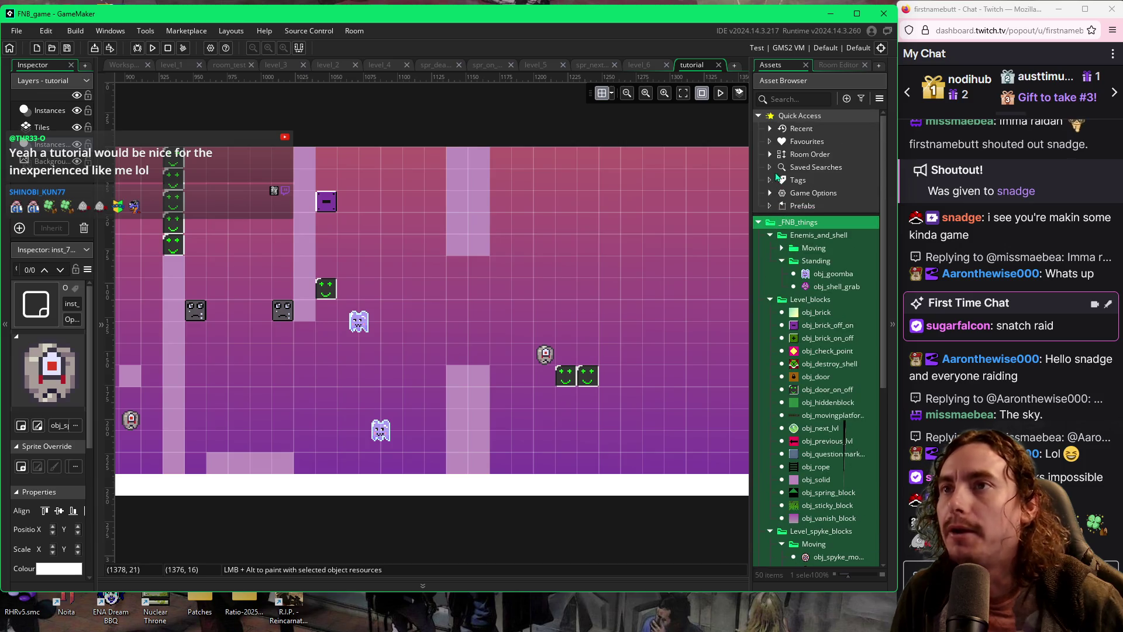
click(770, 154)
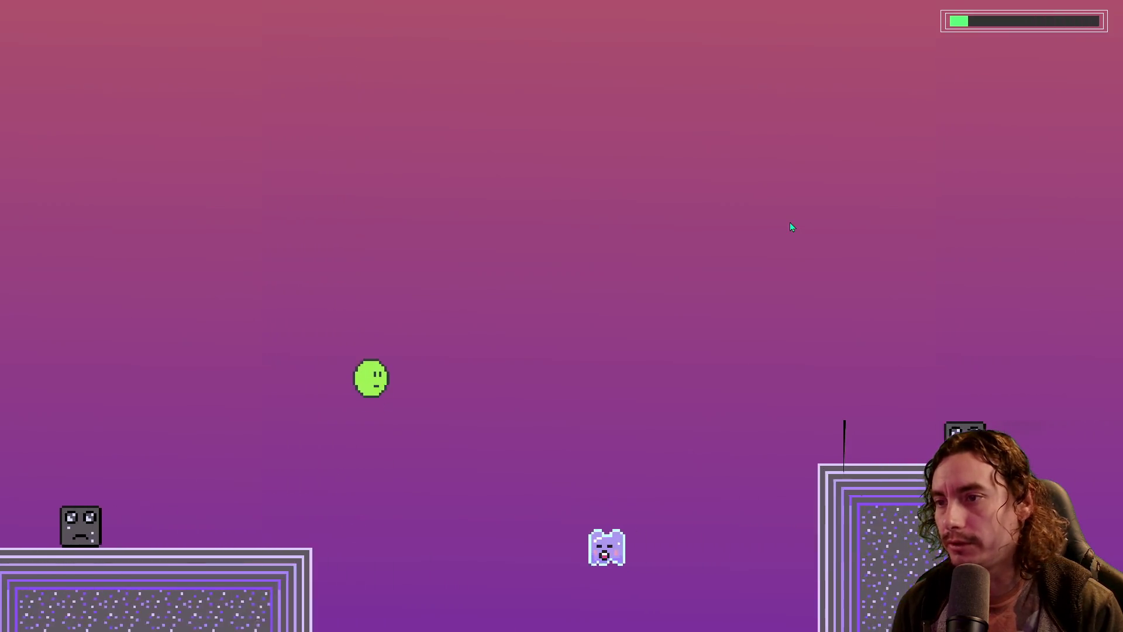
Flap the green blob upward past the pillars, blocks and incoming enemies
key(space)
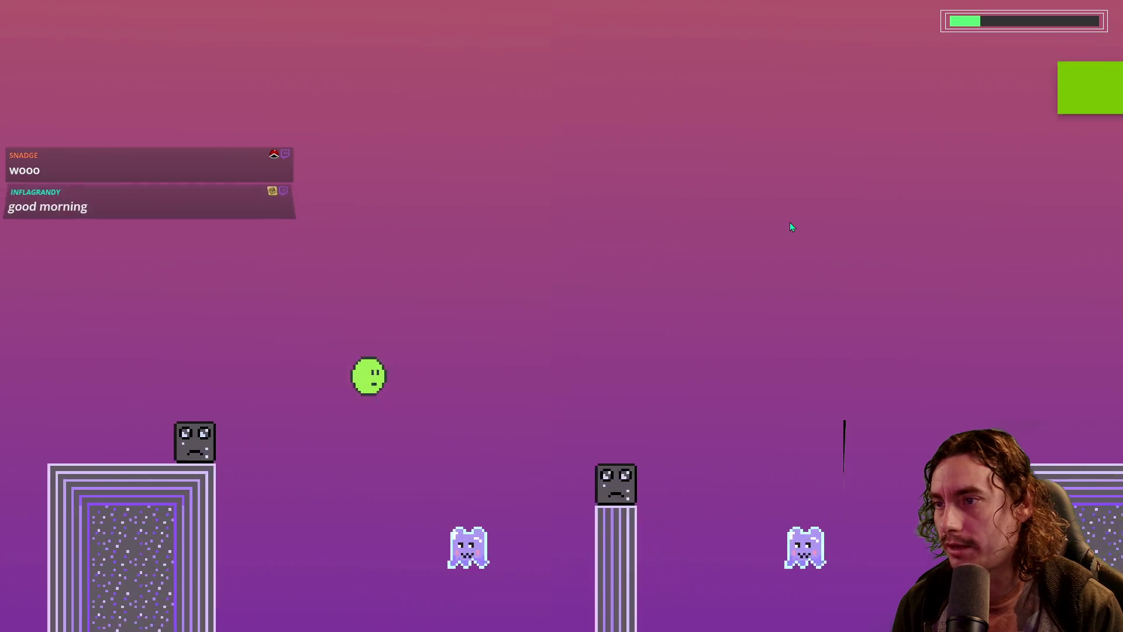
key(space)
key(space)
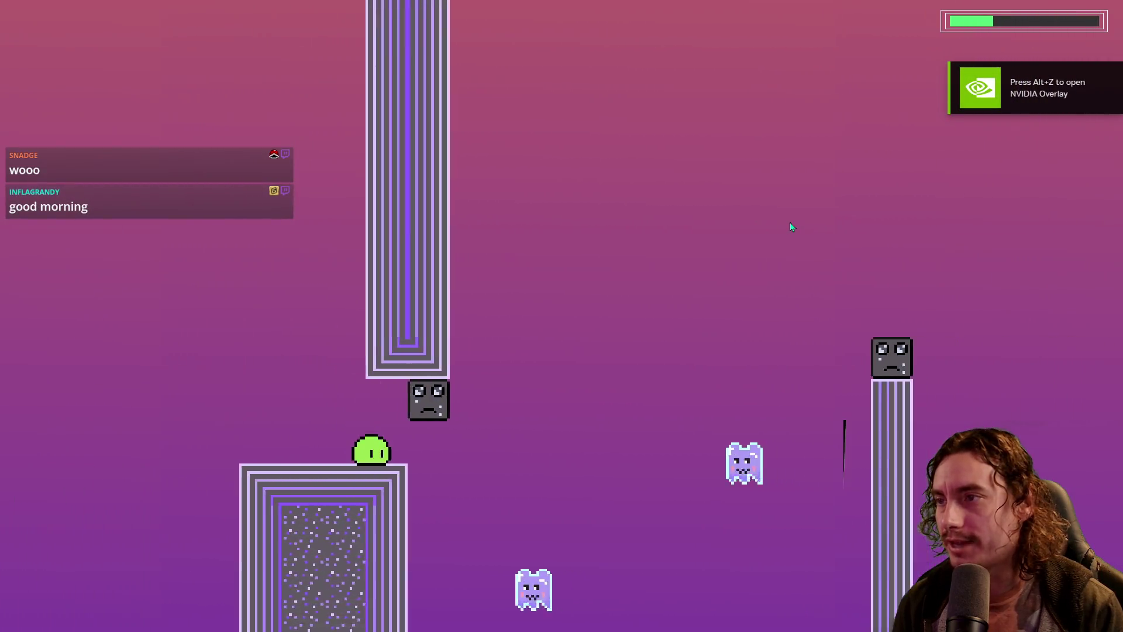
key(space)
key(space)
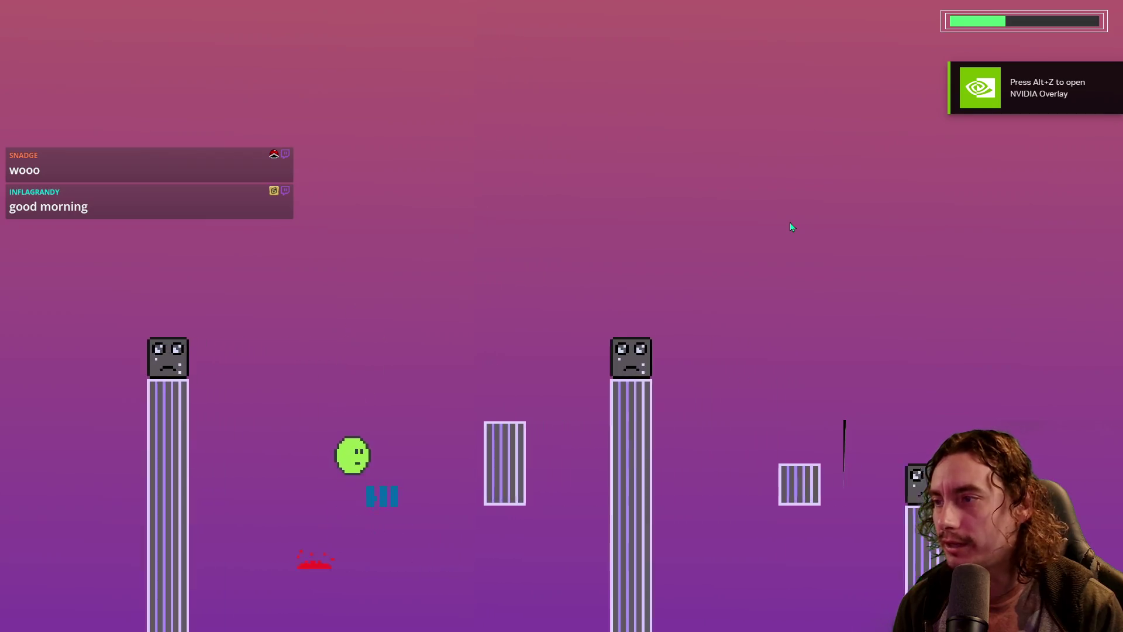
key(space)
key(space)
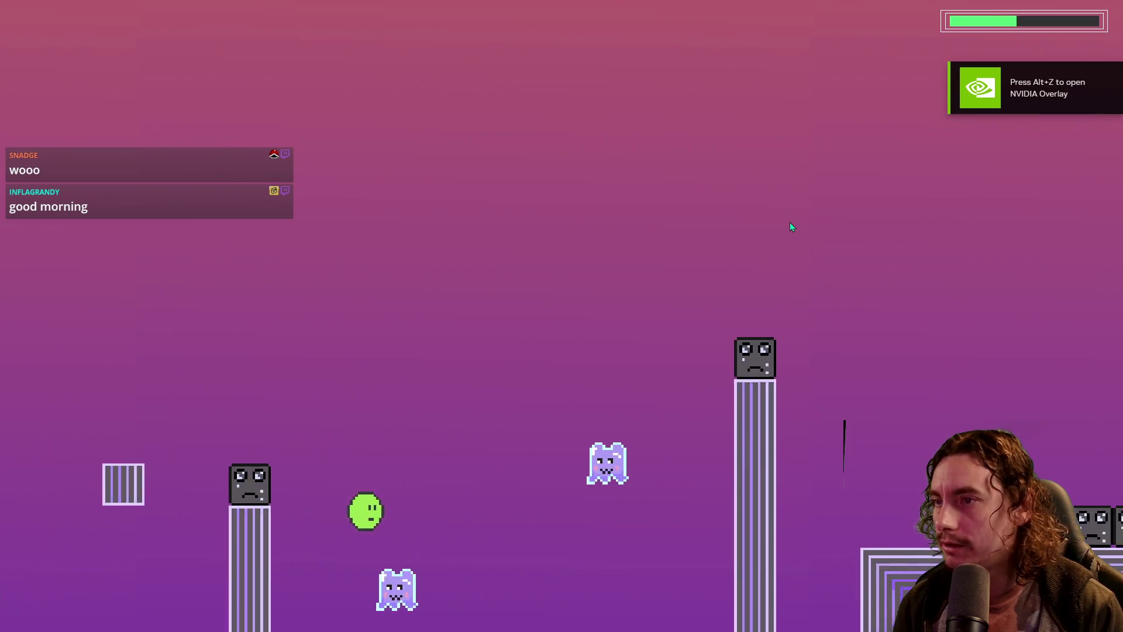
key(space)
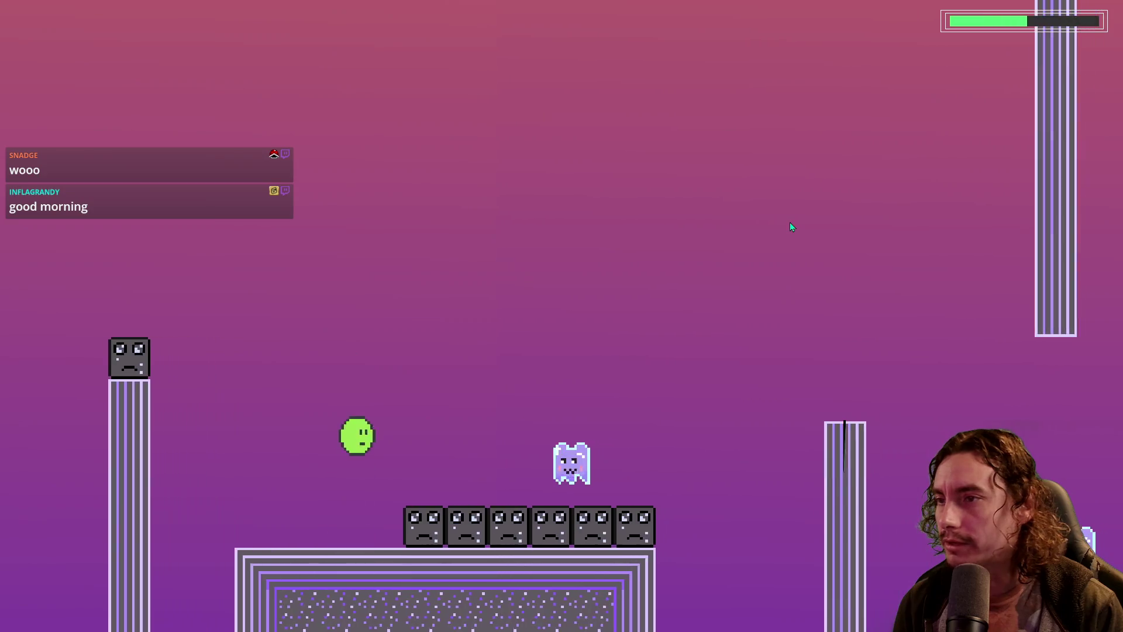
key(space)
key(space)
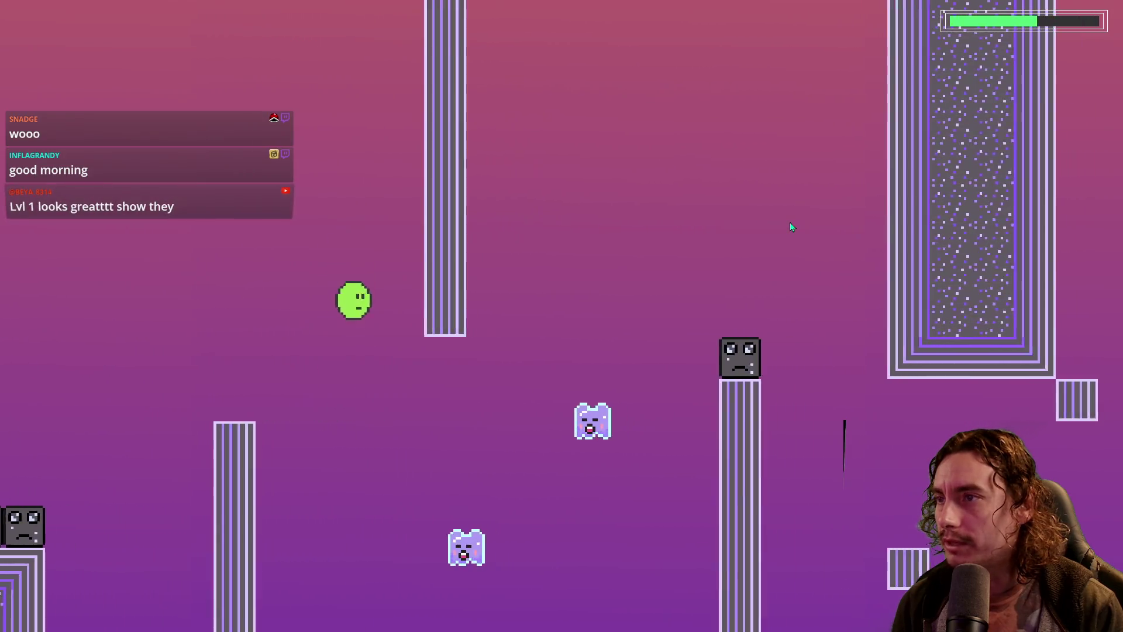
key(space)
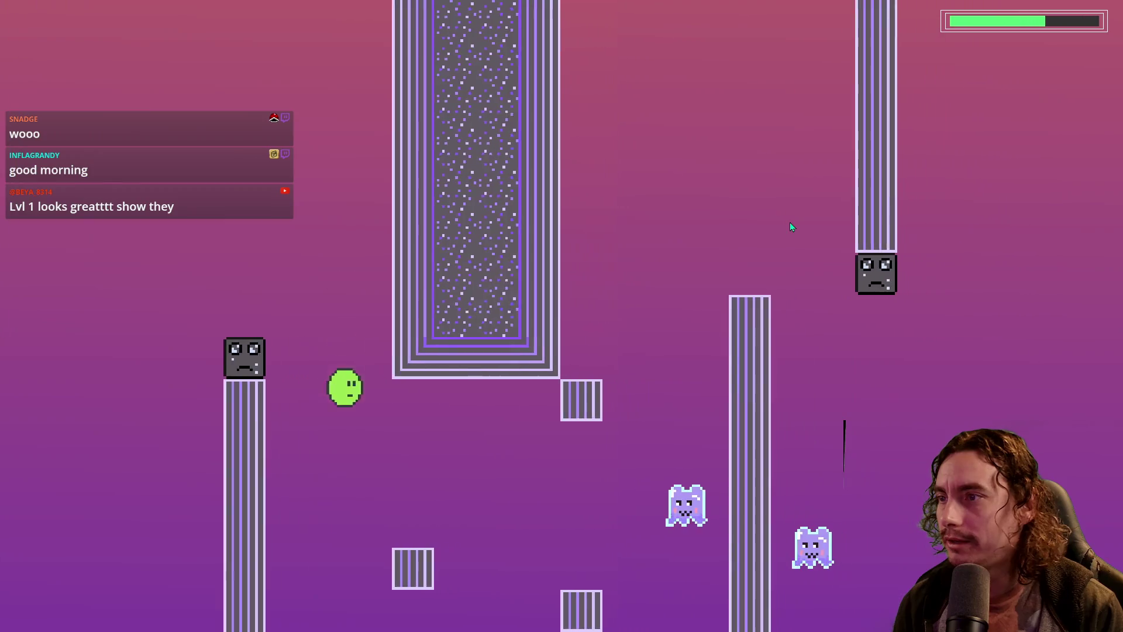
key(space)
Keep flapping through the gaps and over the blocks, dropping onto the green orb
key(space)
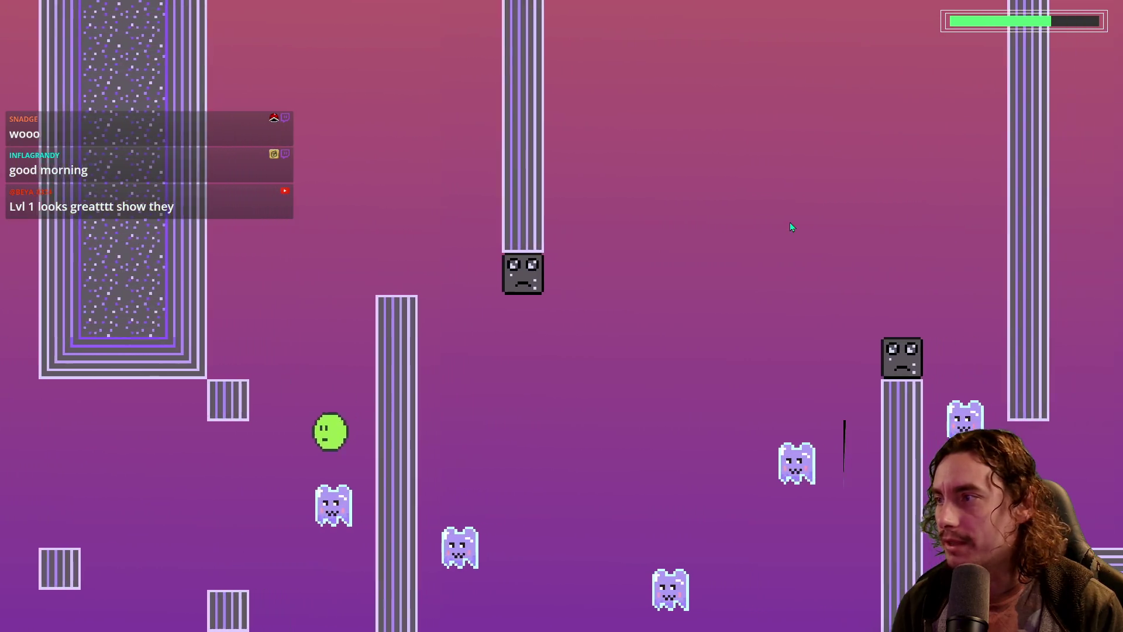
key(space)
key(space)
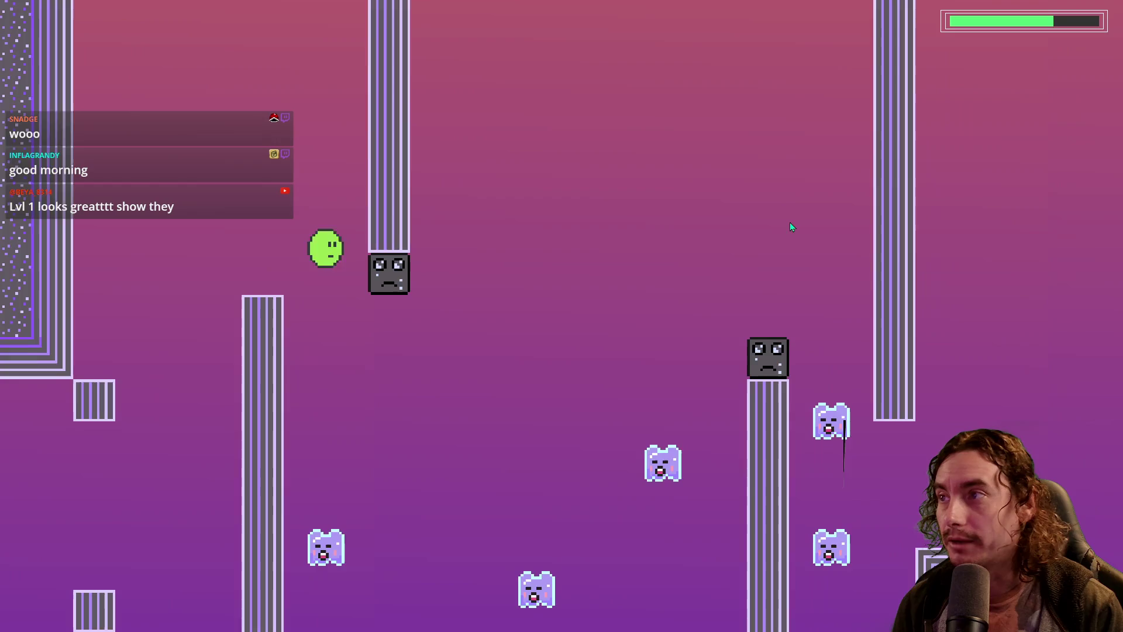
key(space)
key(space)
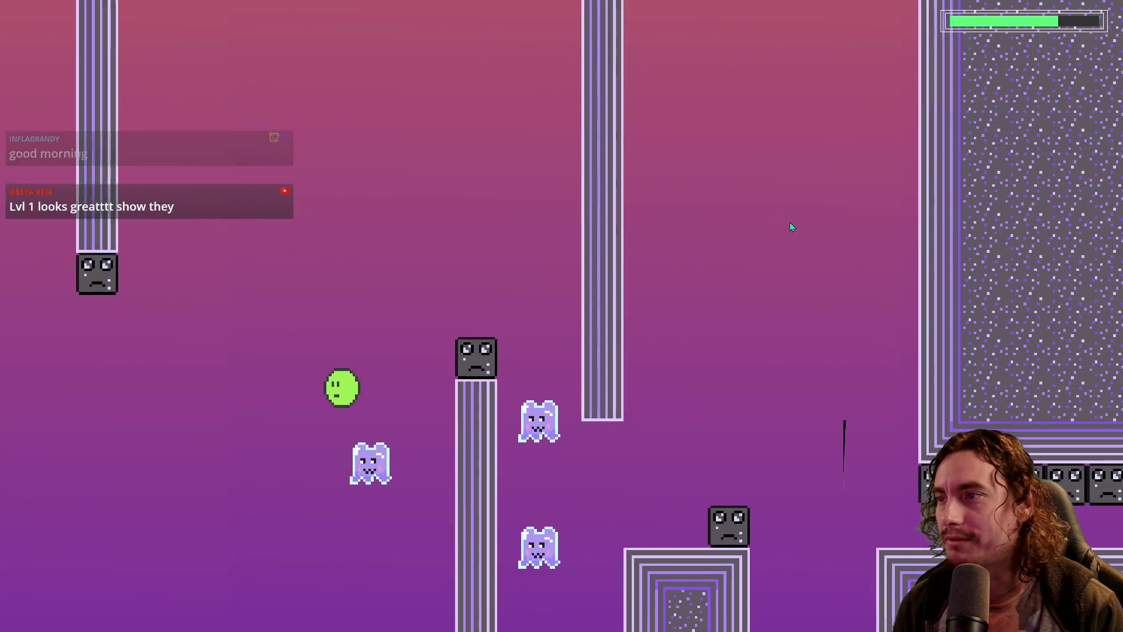
key(space)
key(space)
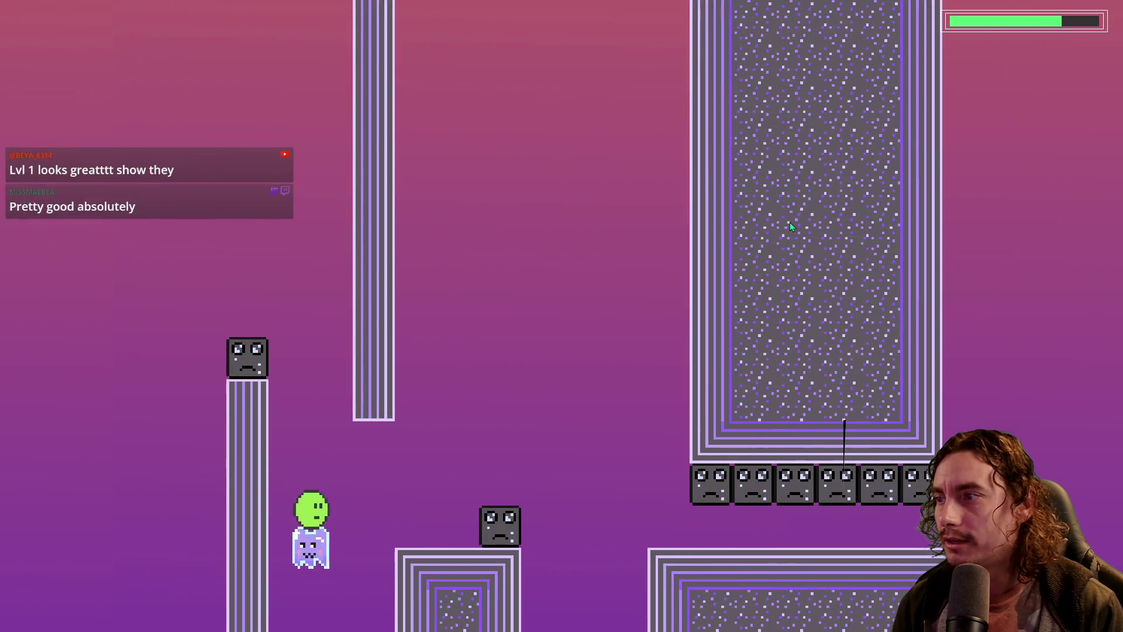
key(space)
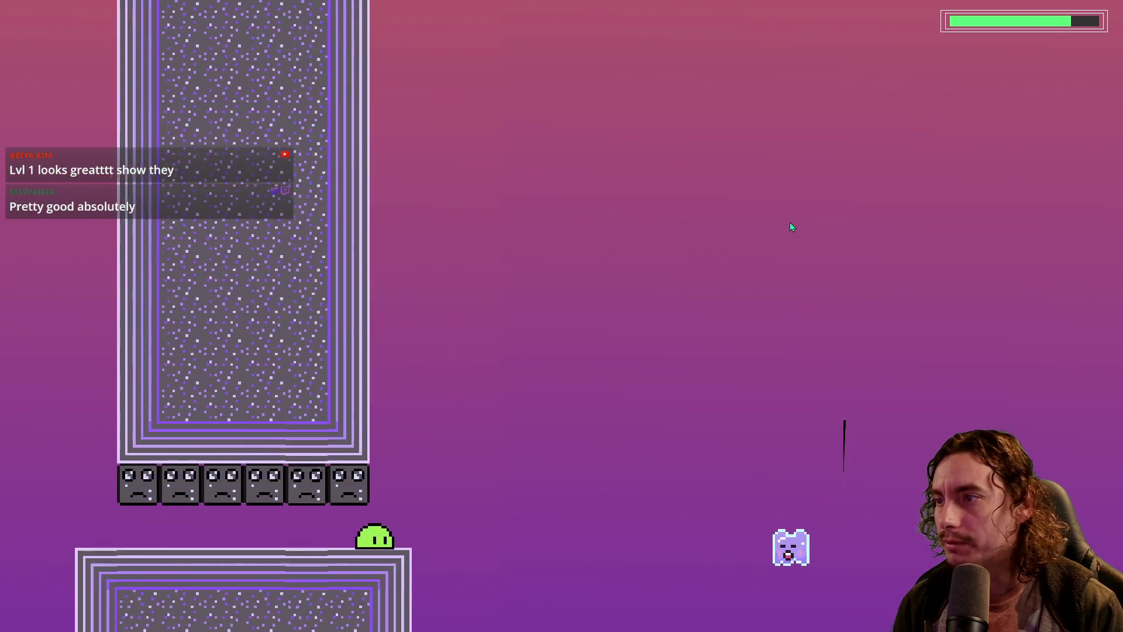
key(space)
key(space)
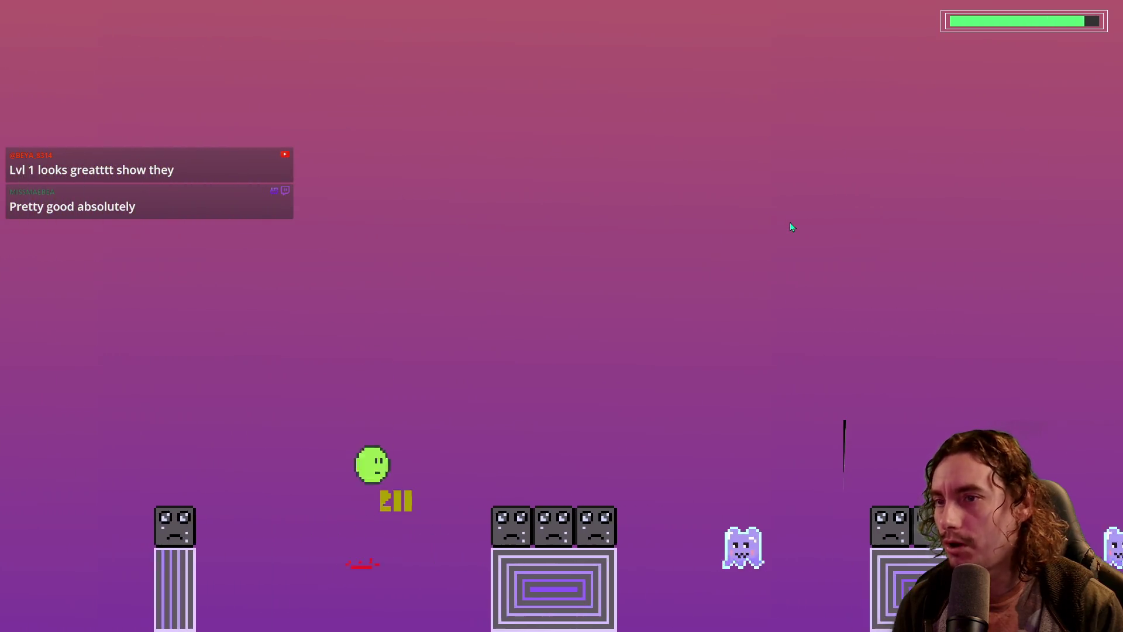
key(space)
key(space)
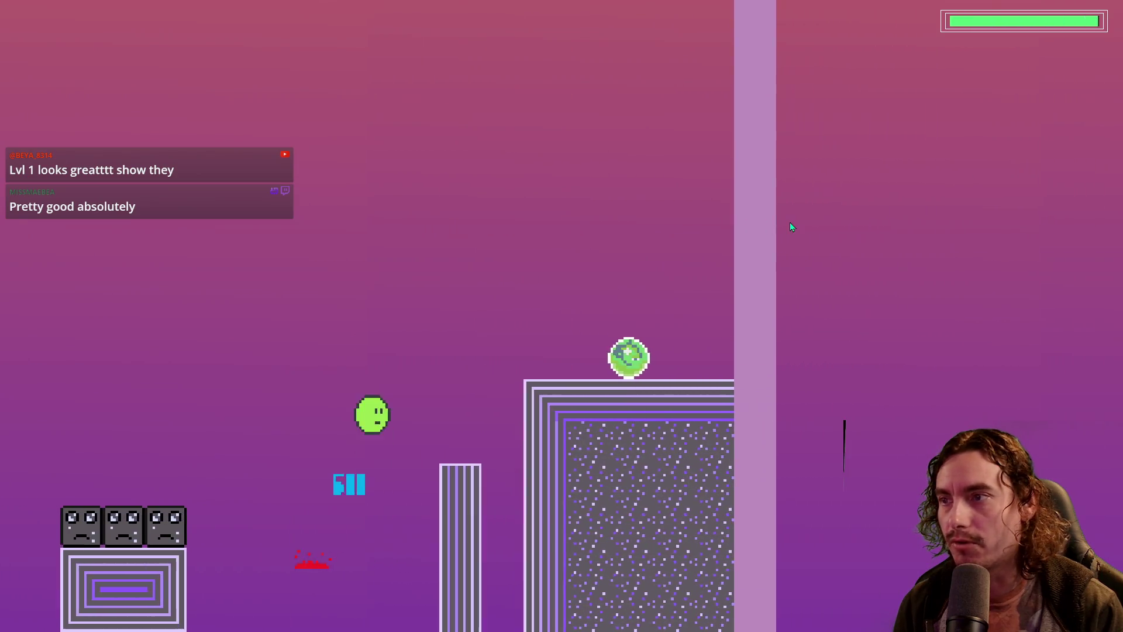
key(space)
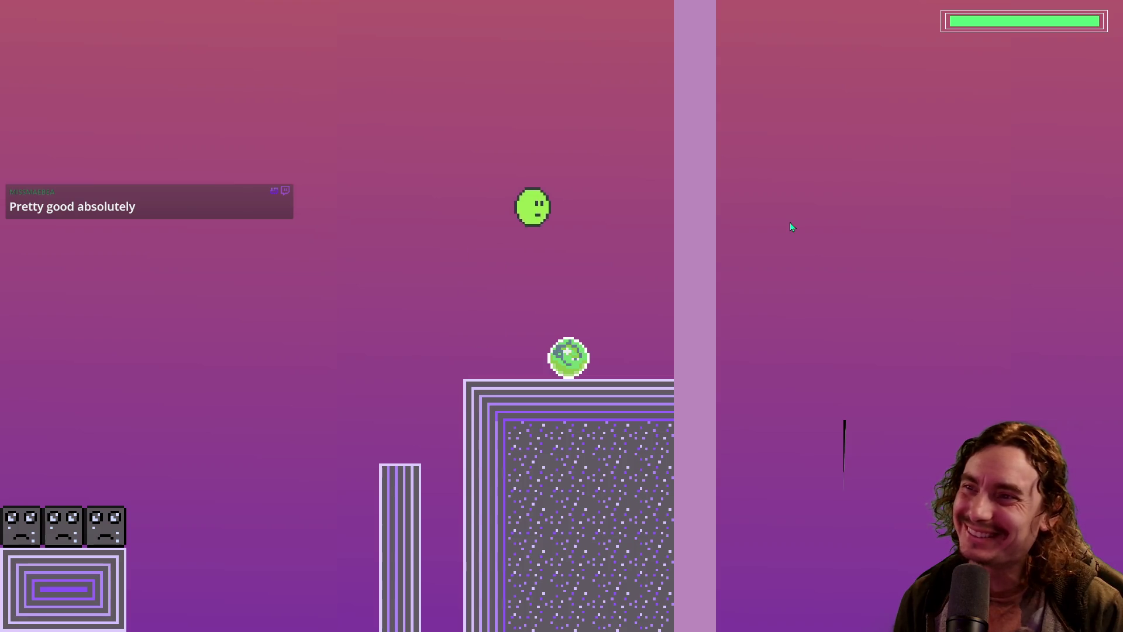
key(Right)
Walk the blob right onto the ledge and jump it over the first gap
key(space)
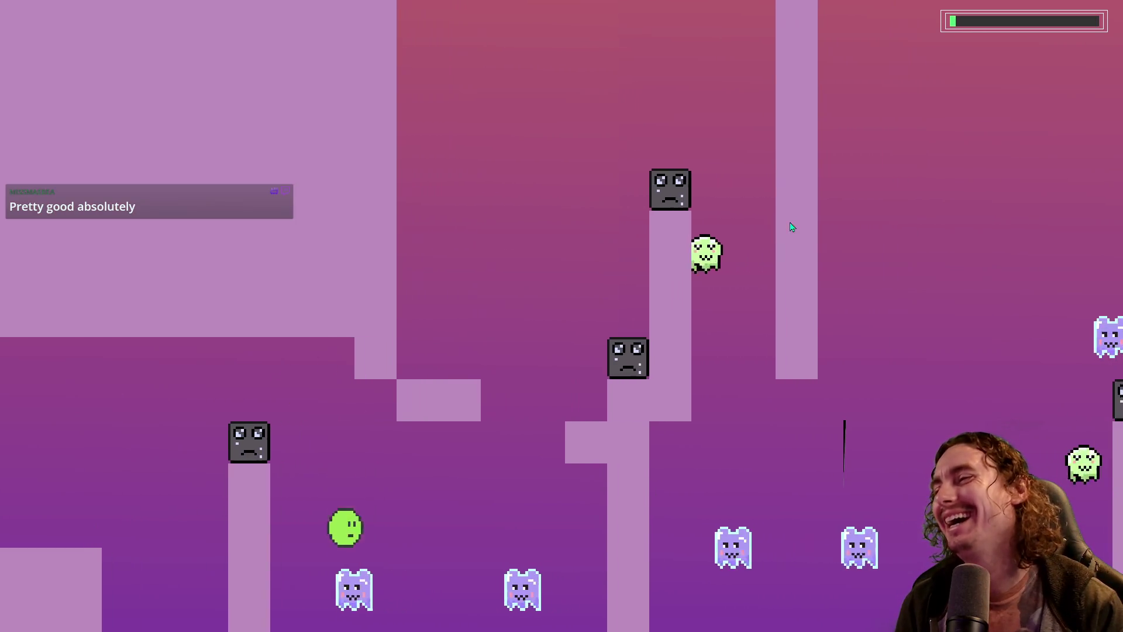
key(Right)
key(space)
key(Left)
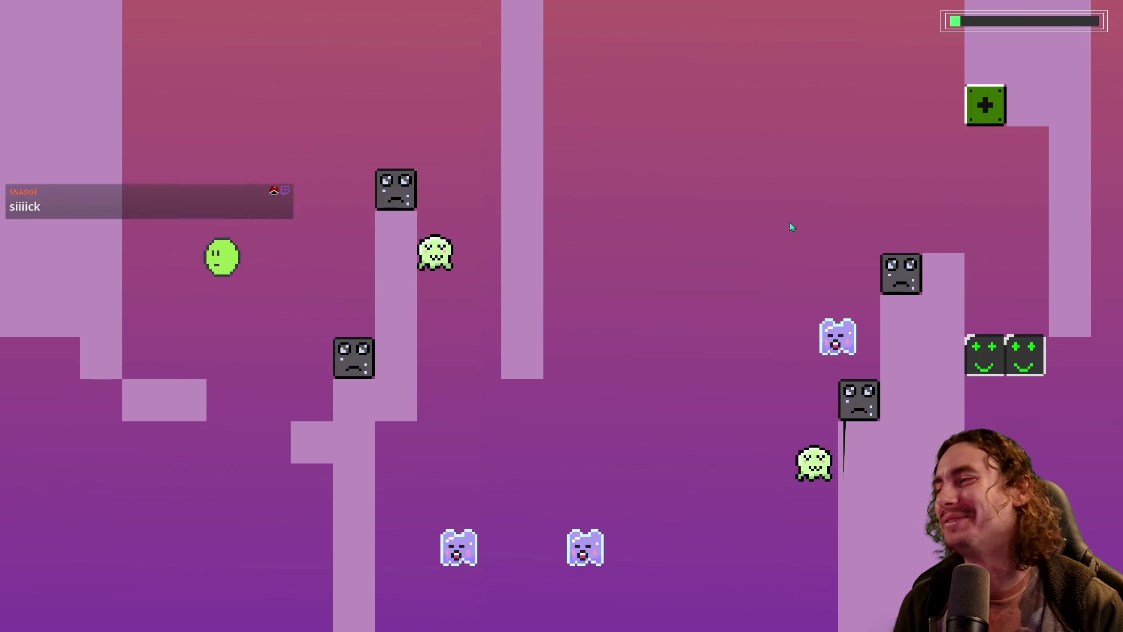
key(space)
key(Right)
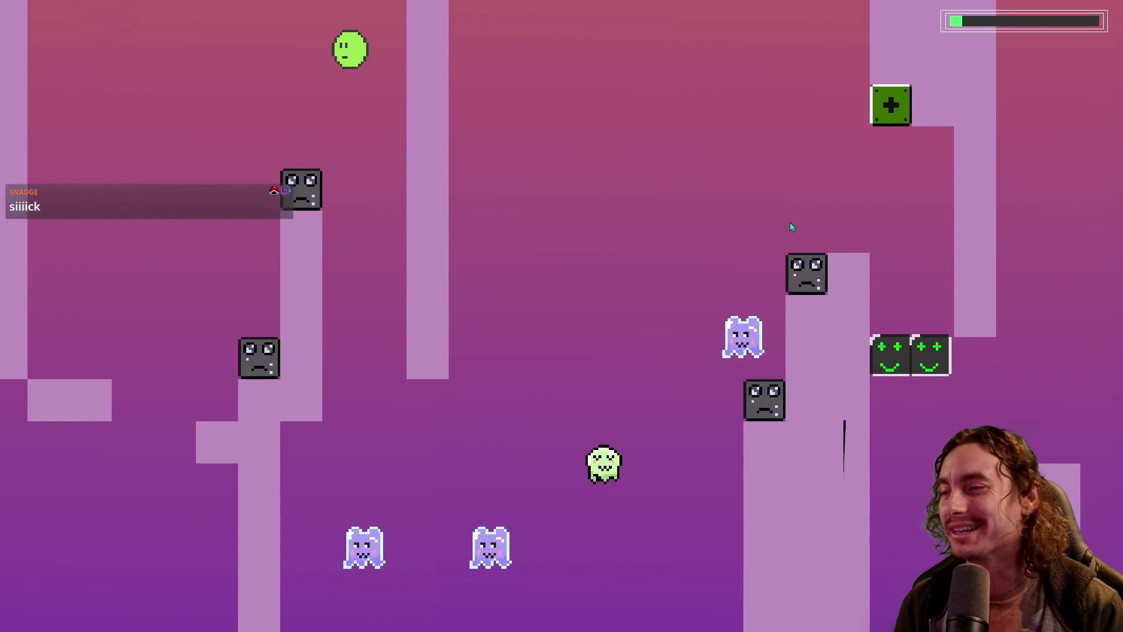
key(Right)
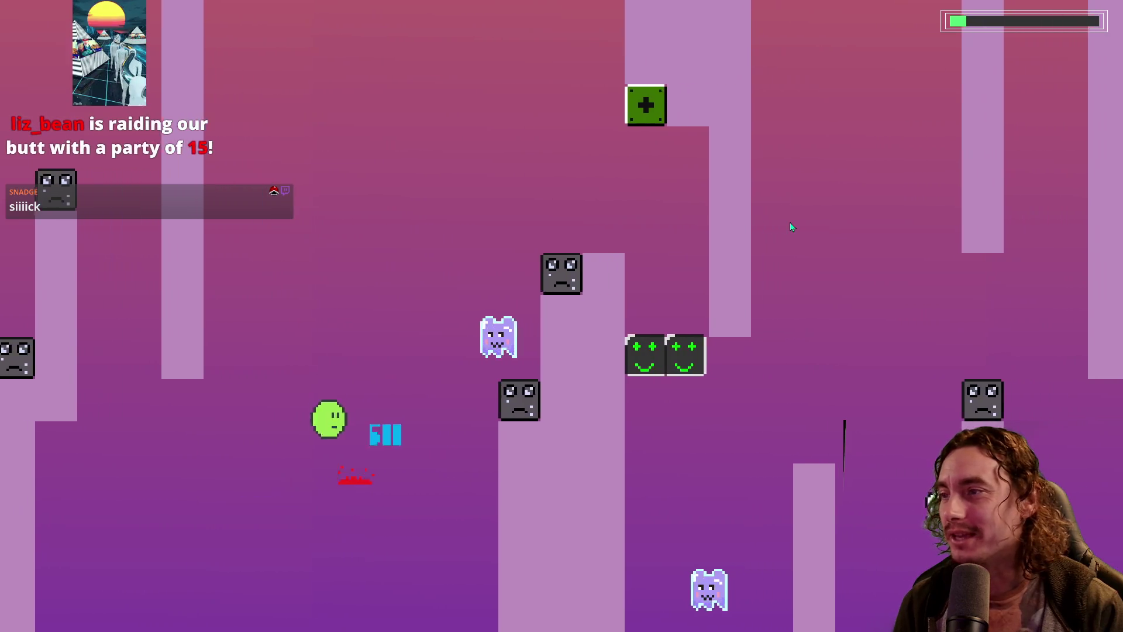
key(space)
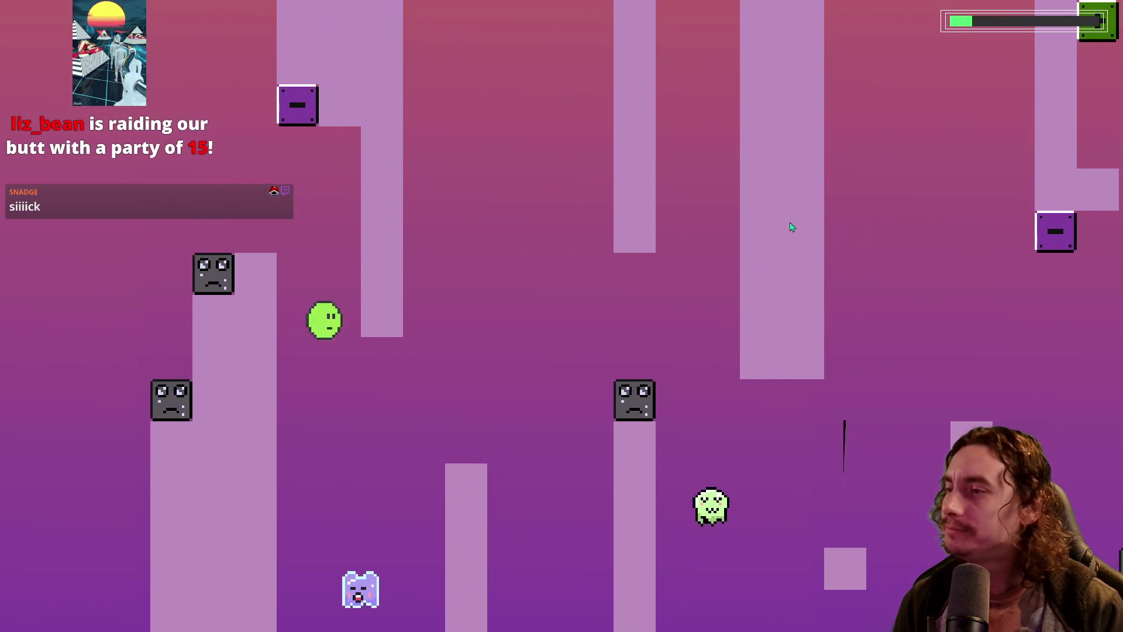
key(space)
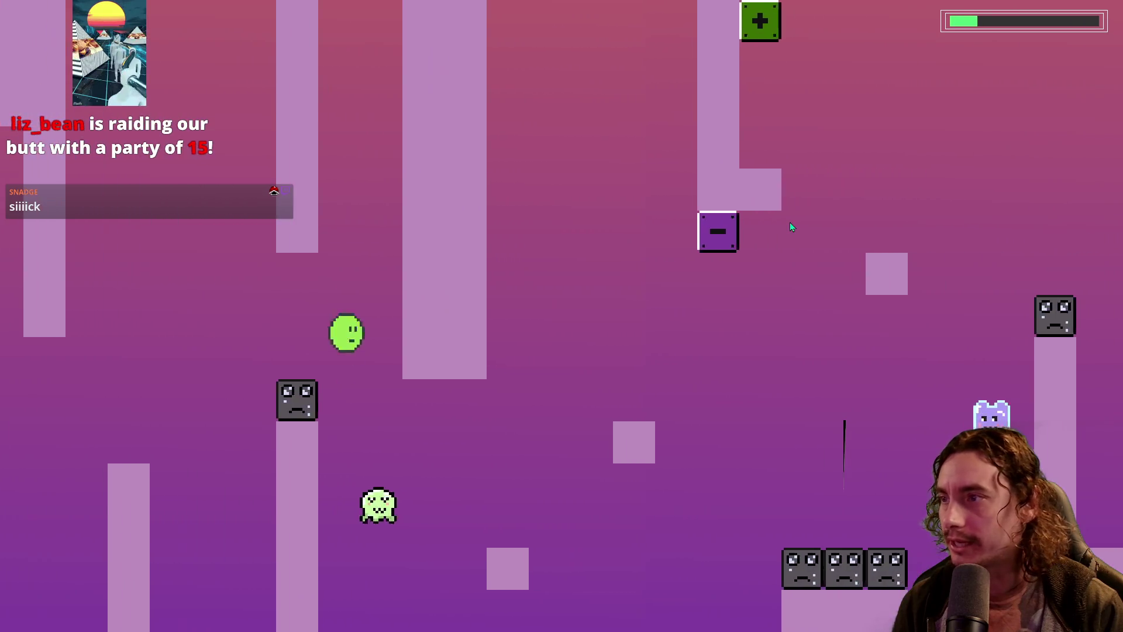
key(Right)
Jump the blob from platform to platform, running right through the level
key(space)
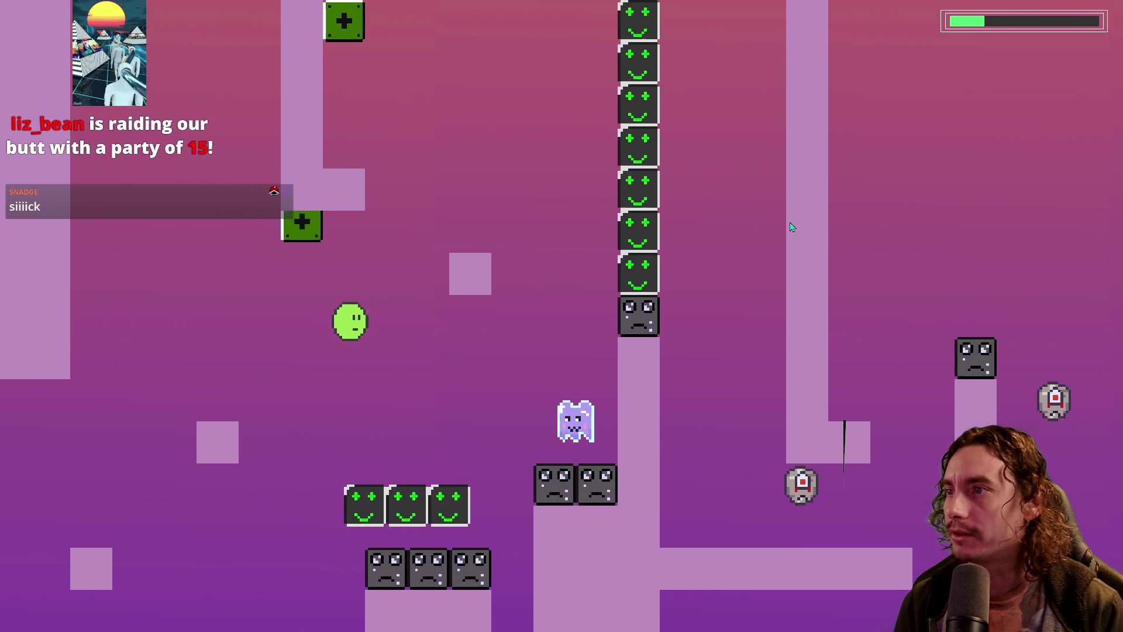
key(Left)
key(space)
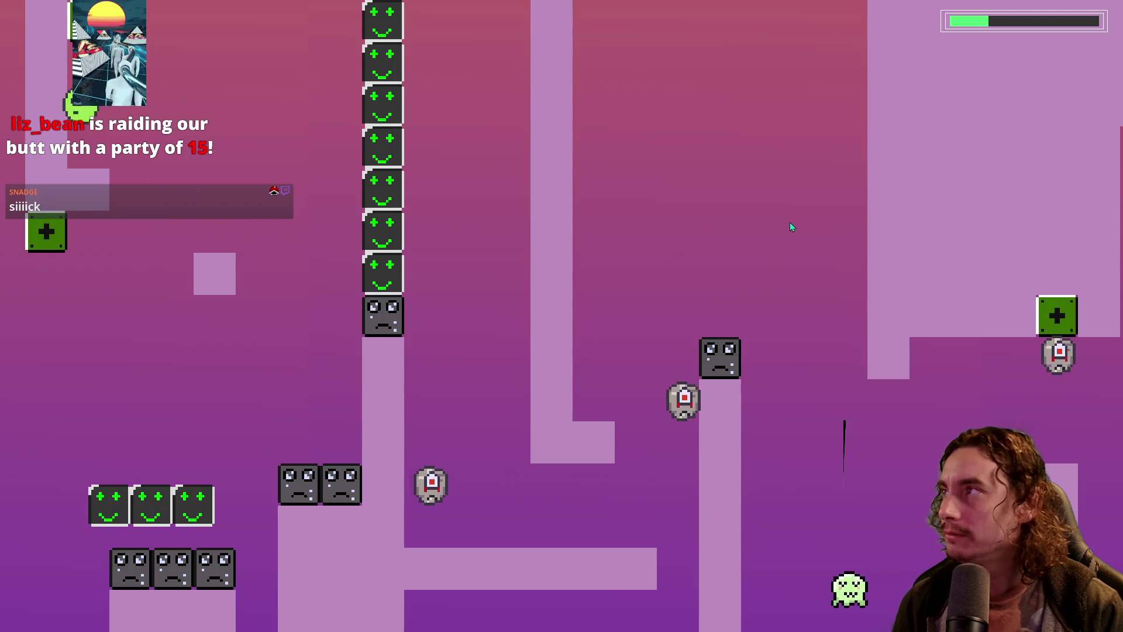
key(Right)
key(space)
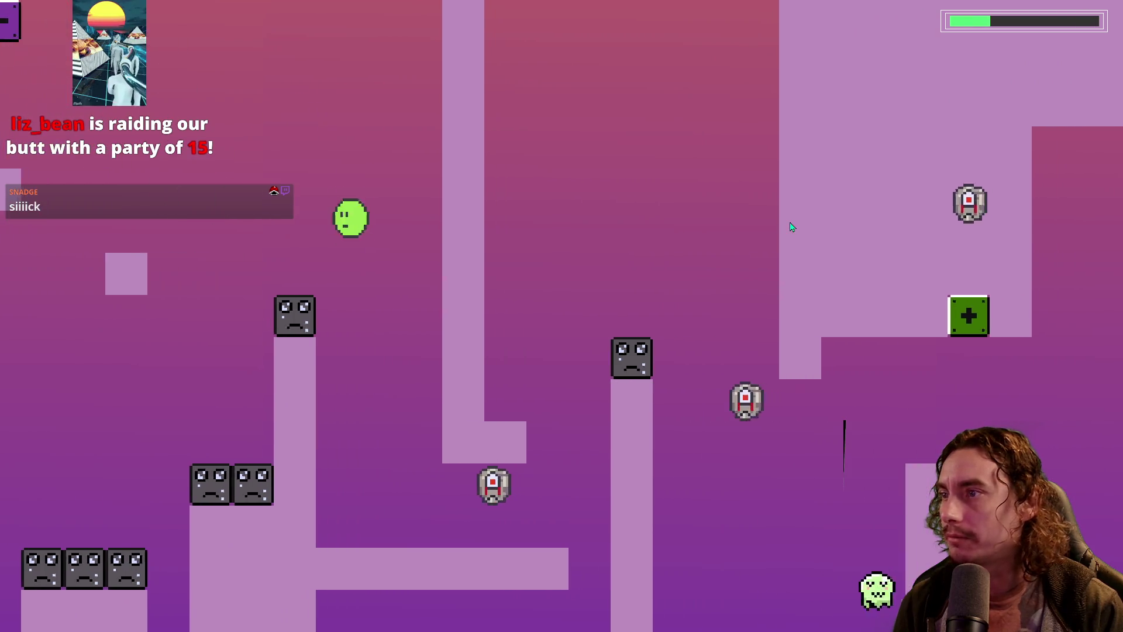
key(Right)
key(space)
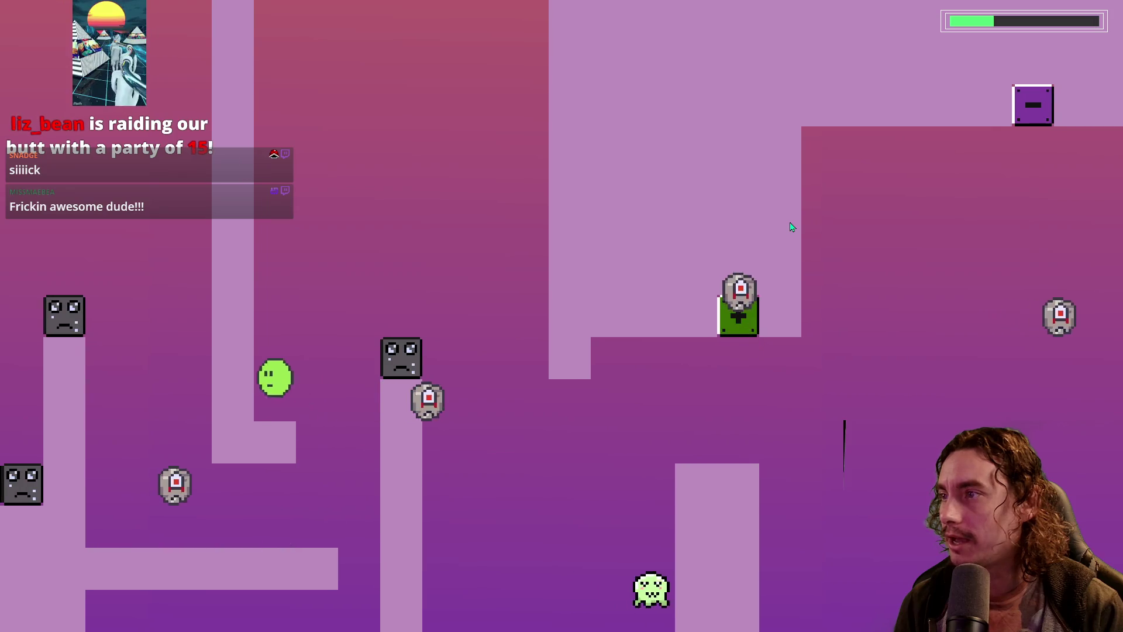
key(Right)
key(space)
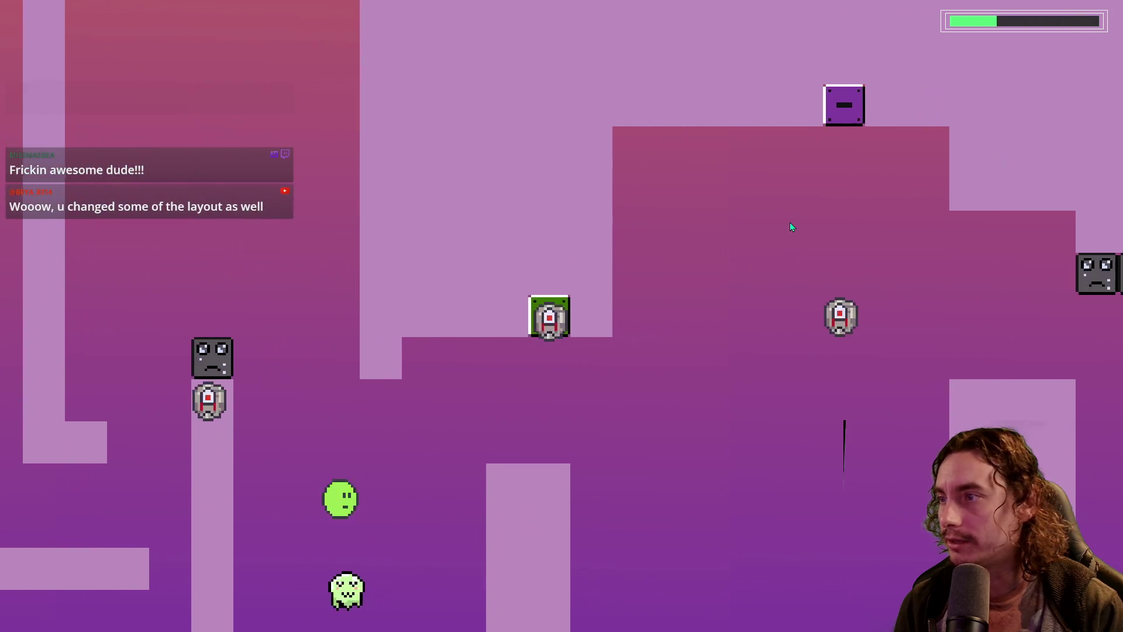
key(Right)
key(space)
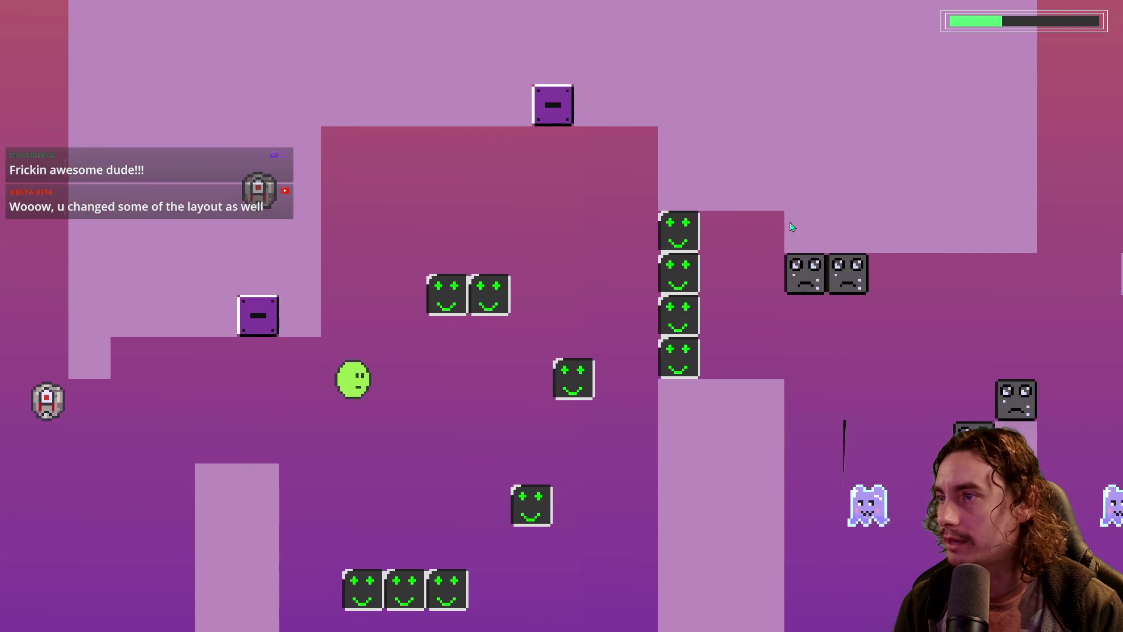
Climb the smiley blocks onto the smiley pair and keep jumping right
key(Right)
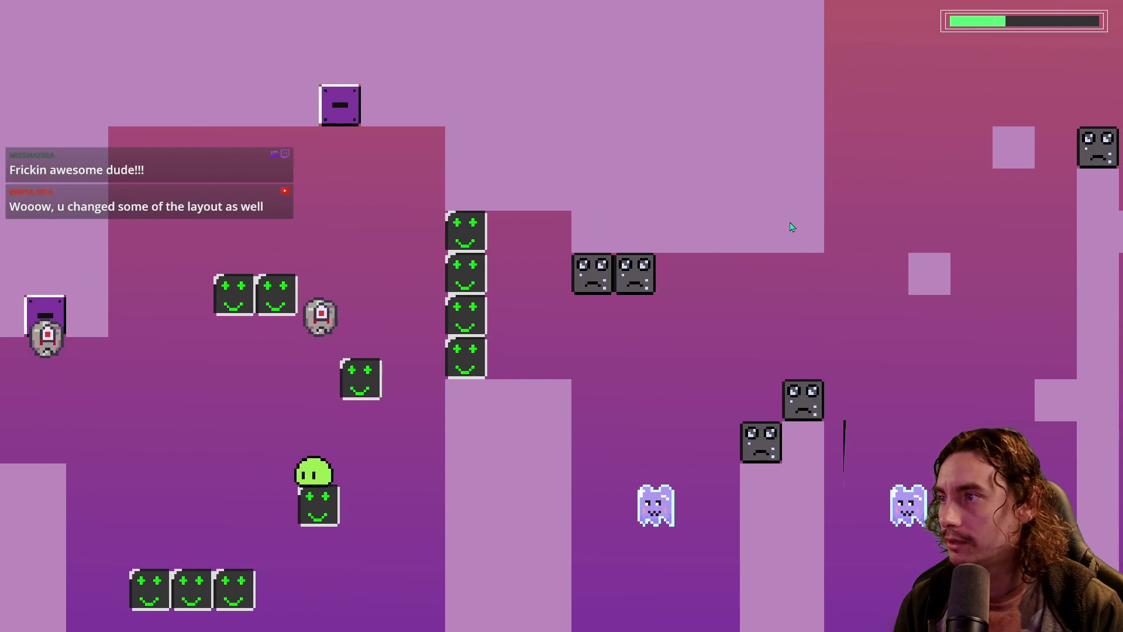
key(space)
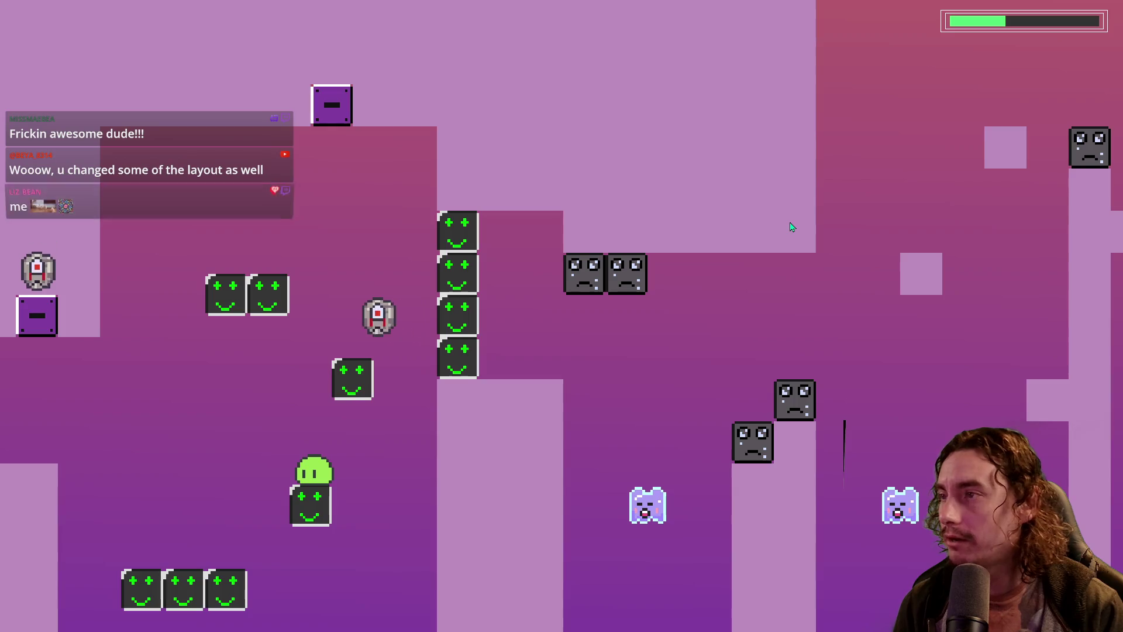
key(space)
key(Right)
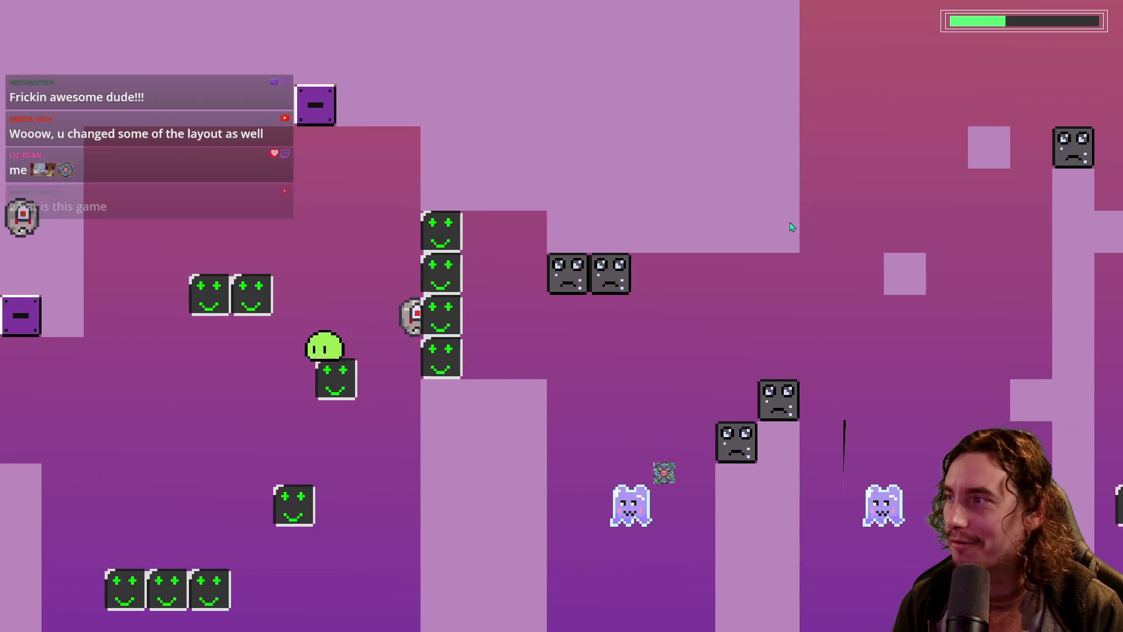
key(space)
key(Left)
key(space)
key(Right)
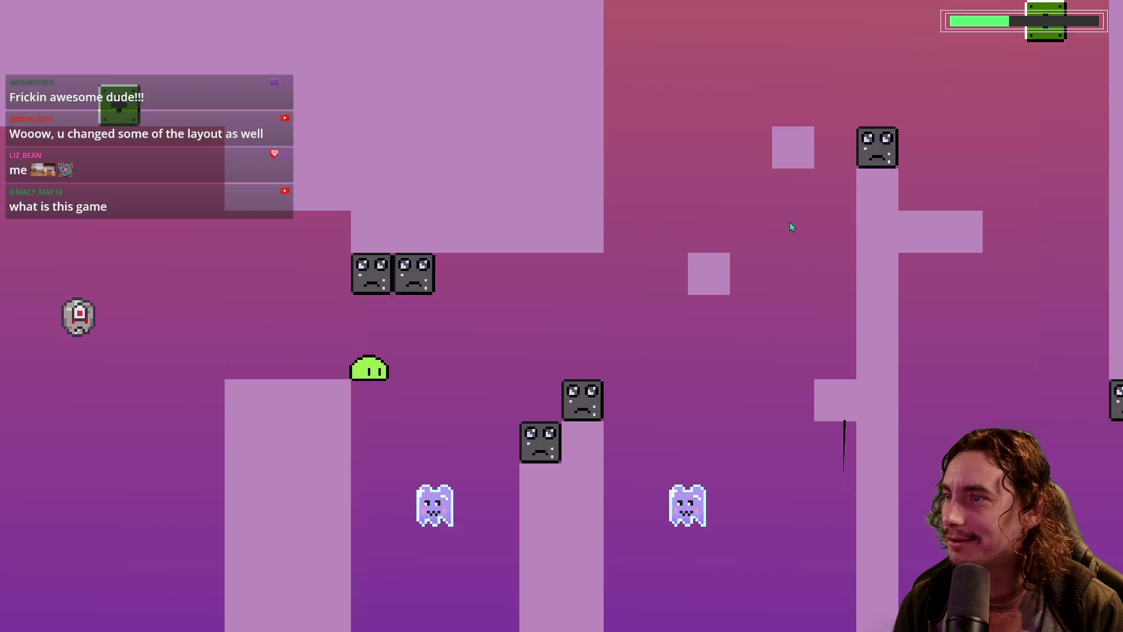
key(space)
key(Right)
key(space)
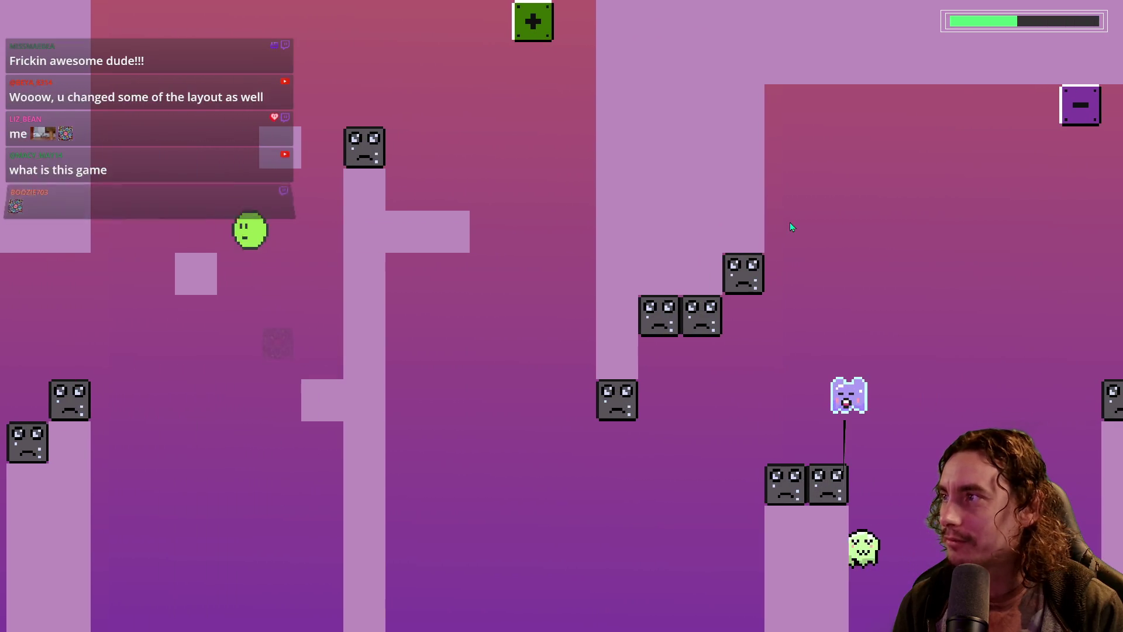
Jump the blob up and to the right into the next area
key(space)
key(Right)
key(Right)
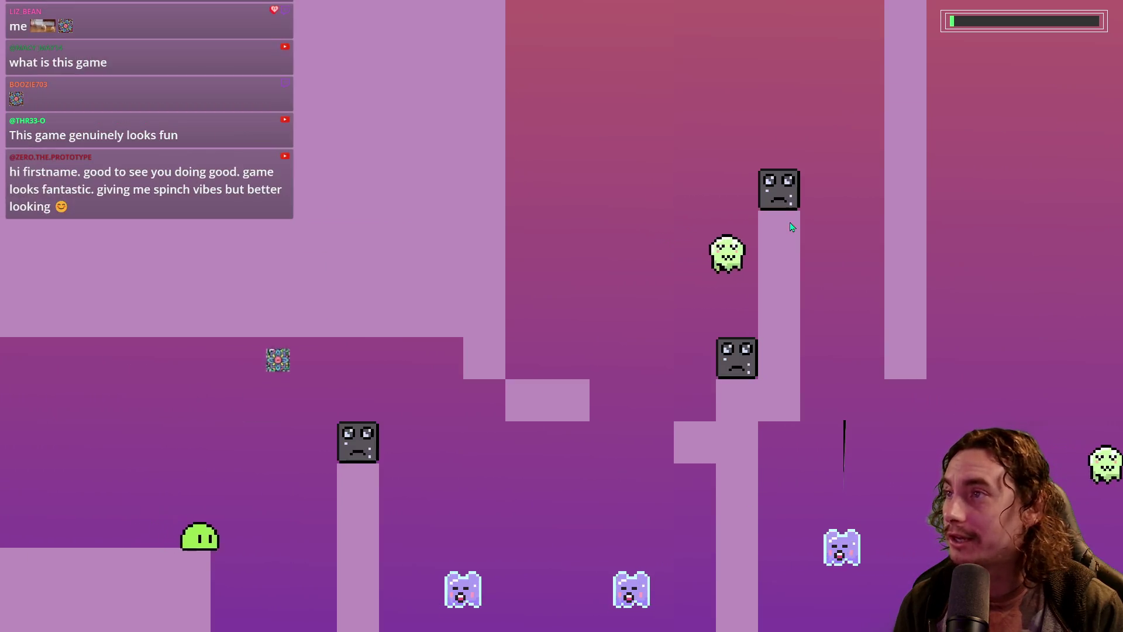
key(space)
key(Left)
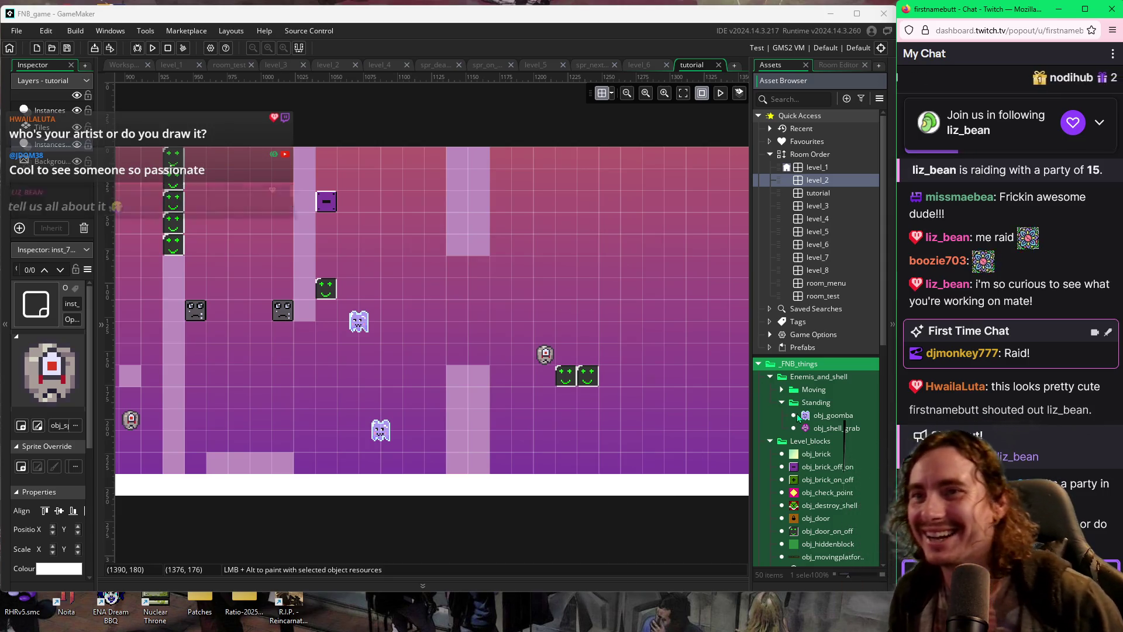
Place moving spike enemies and a row of obj_spyke spikes in the empty start area
scroll(799, 422, down, 1)
scroll(797, 421, down, 3)
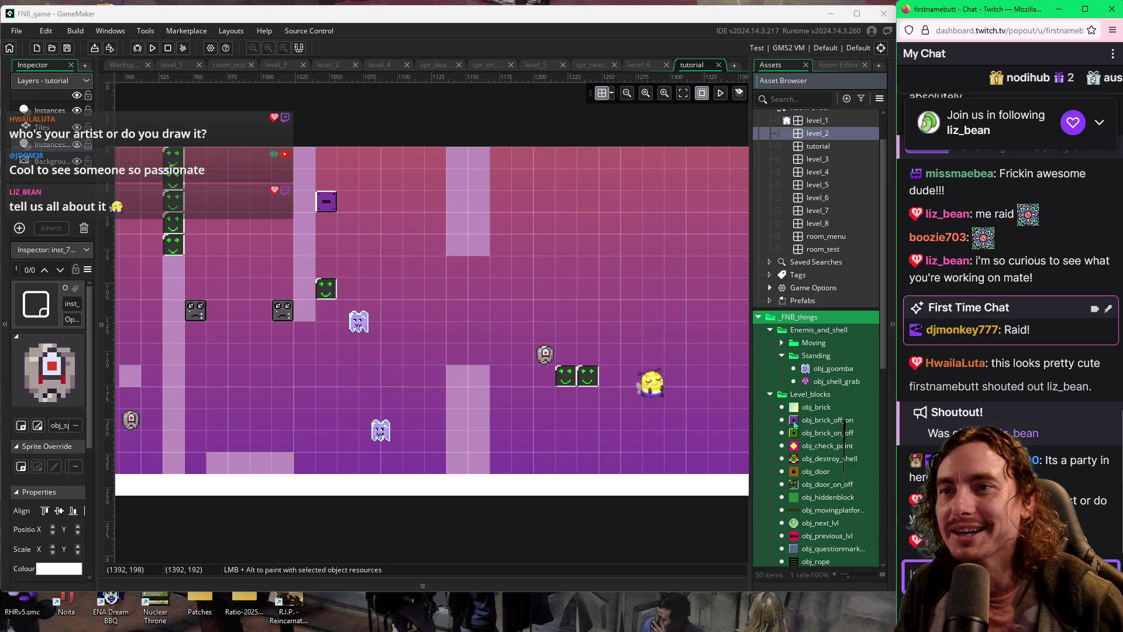
scroll(787, 402, down, 1)
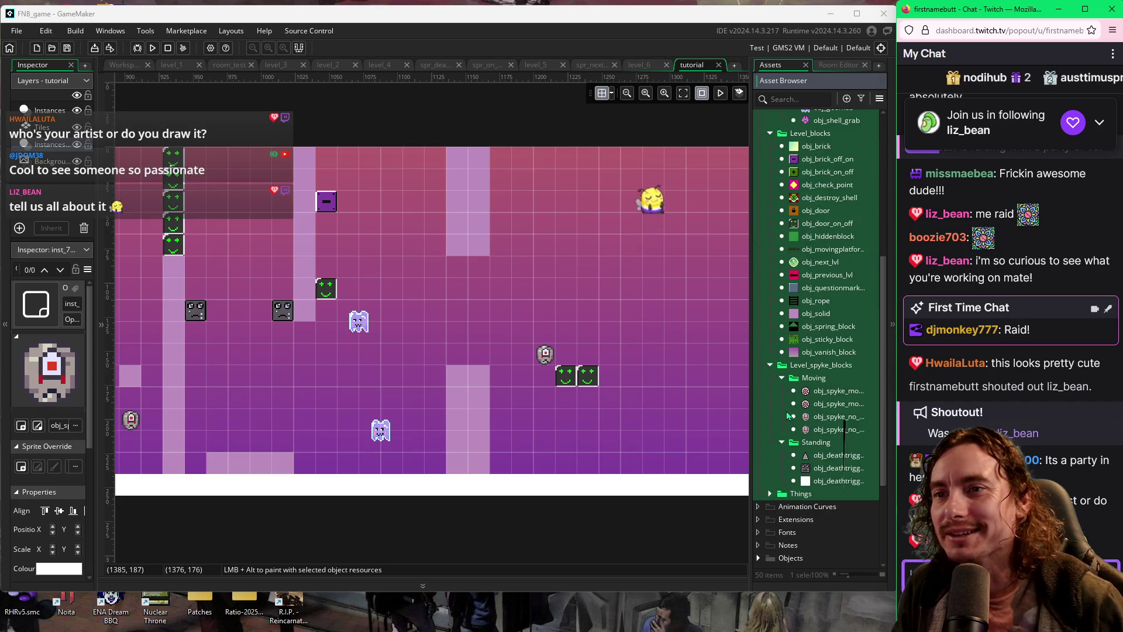
click(809, 392)
scroll(465, 335, left, 10)
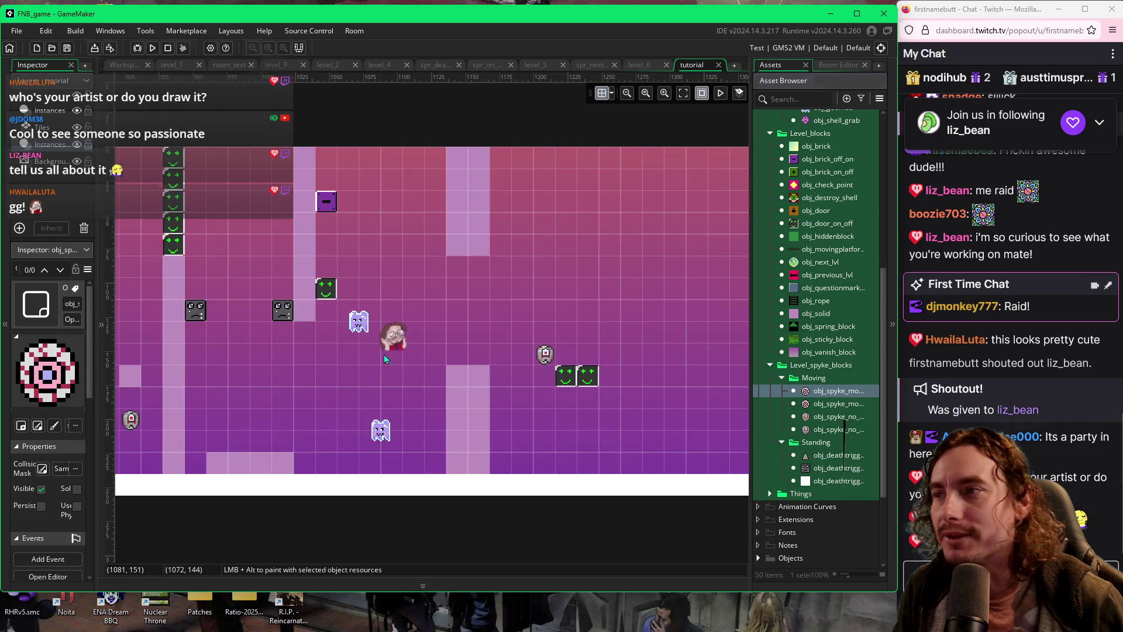
scroll(372, 383, left, 7)
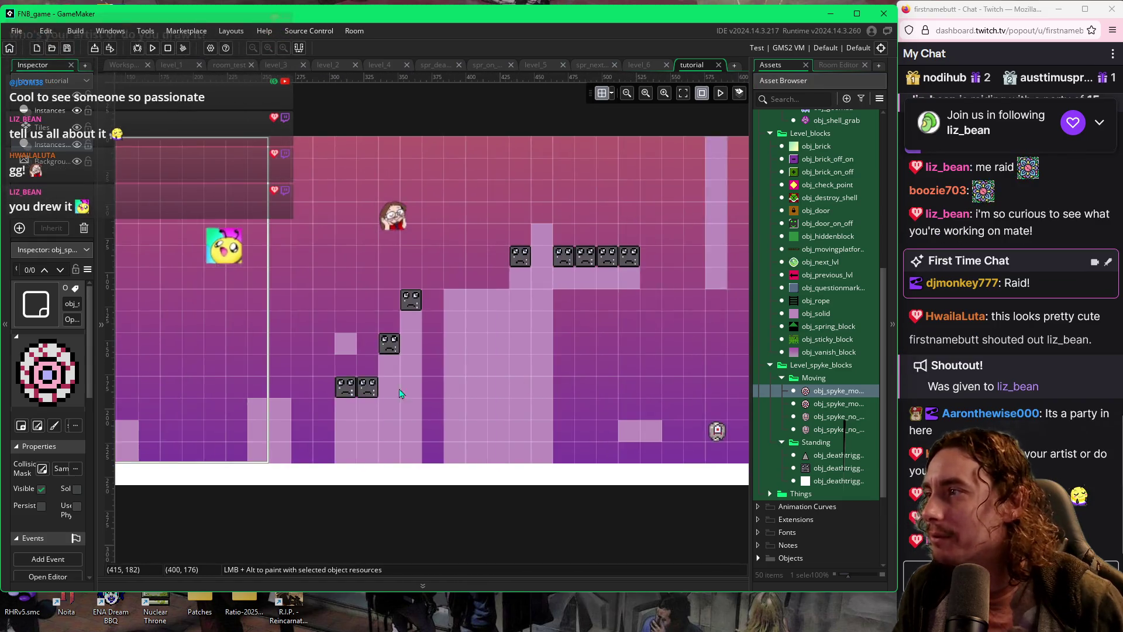
mouse_move(805, 403)
mouse_down()
mouse_move(413, 370)
mouse_move(324, 302)
mouse_move(321, 361)
mouse_up()
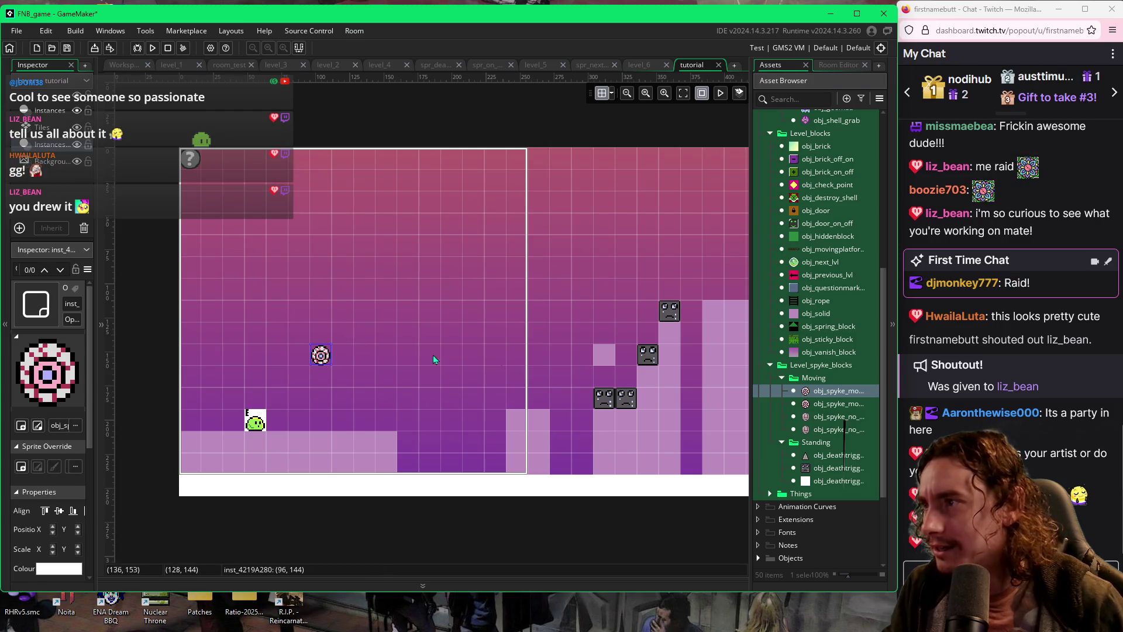
alt+click(311, 408)
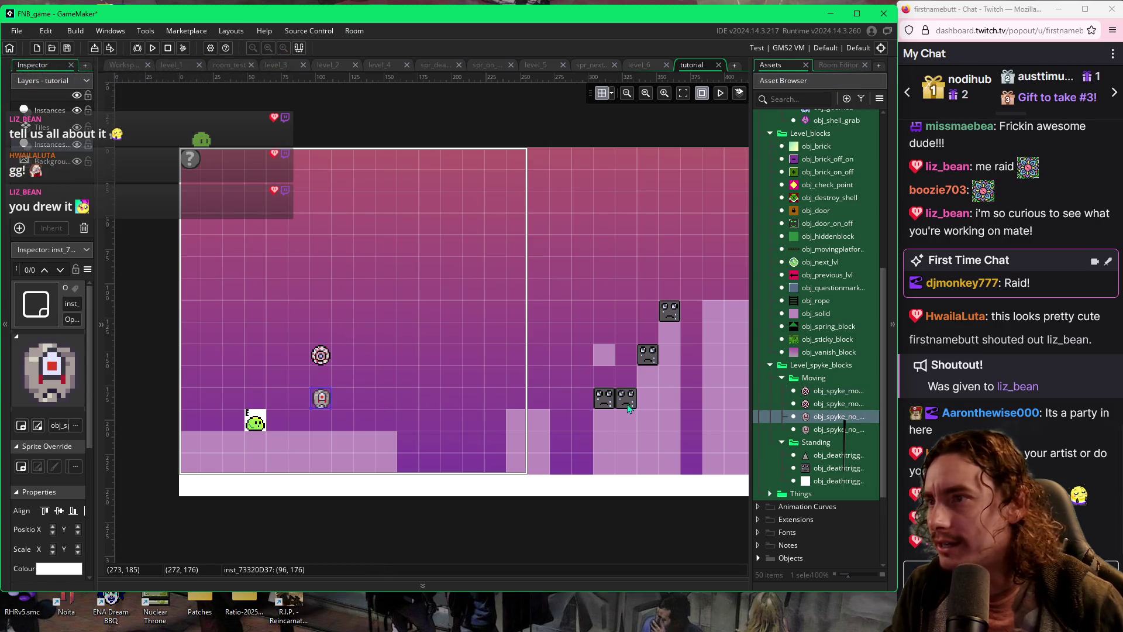
drag(807, 430, 349, 404)
alt+click(365, 404)
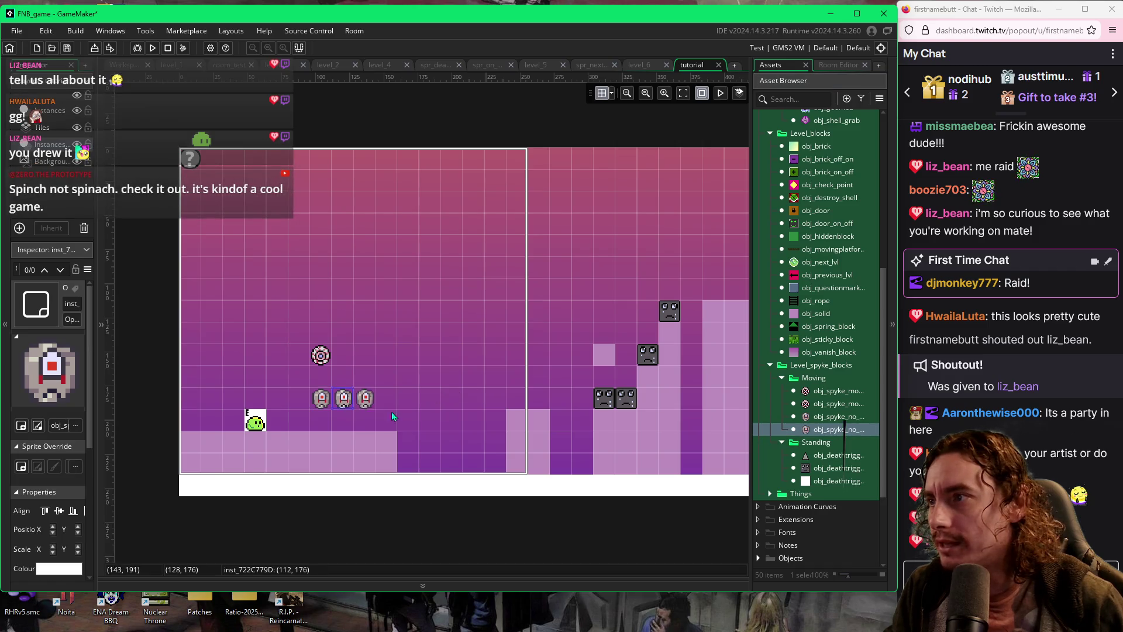
Place one obj_deathtrigger block on the floor, deleting the extra duplicate
click(837, 468)
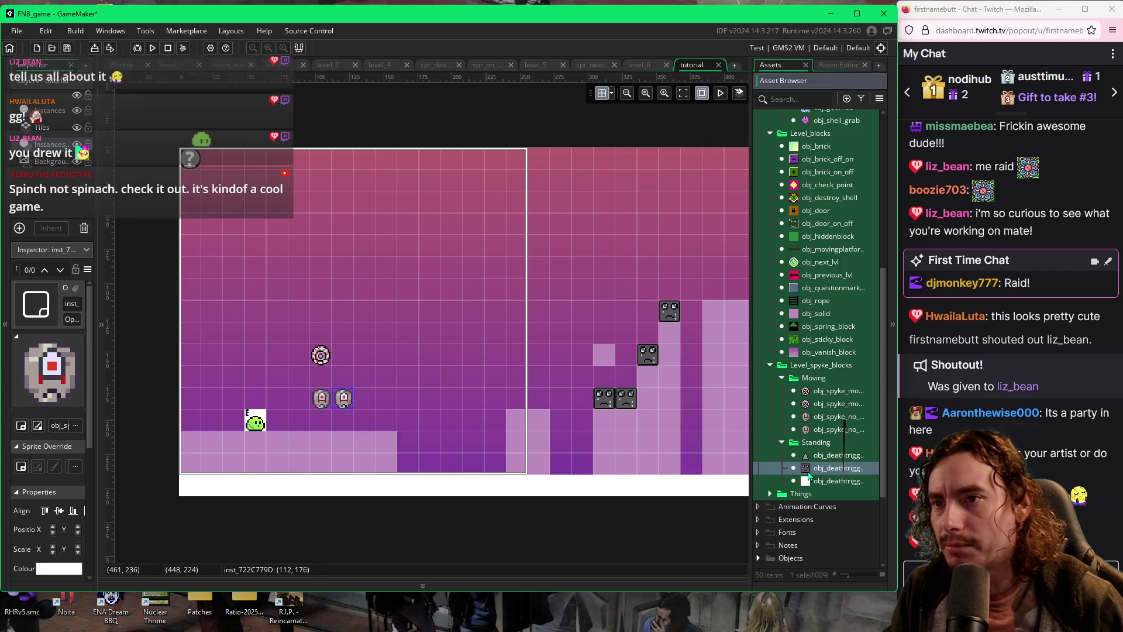
alt+click(386, 420)
alt+click(365, 420)
alt+right_click(388, 414)
Add the next-level orb, a ghost enemy above the spikes, and a smiley door block
scroll(815, 275, up, 2)
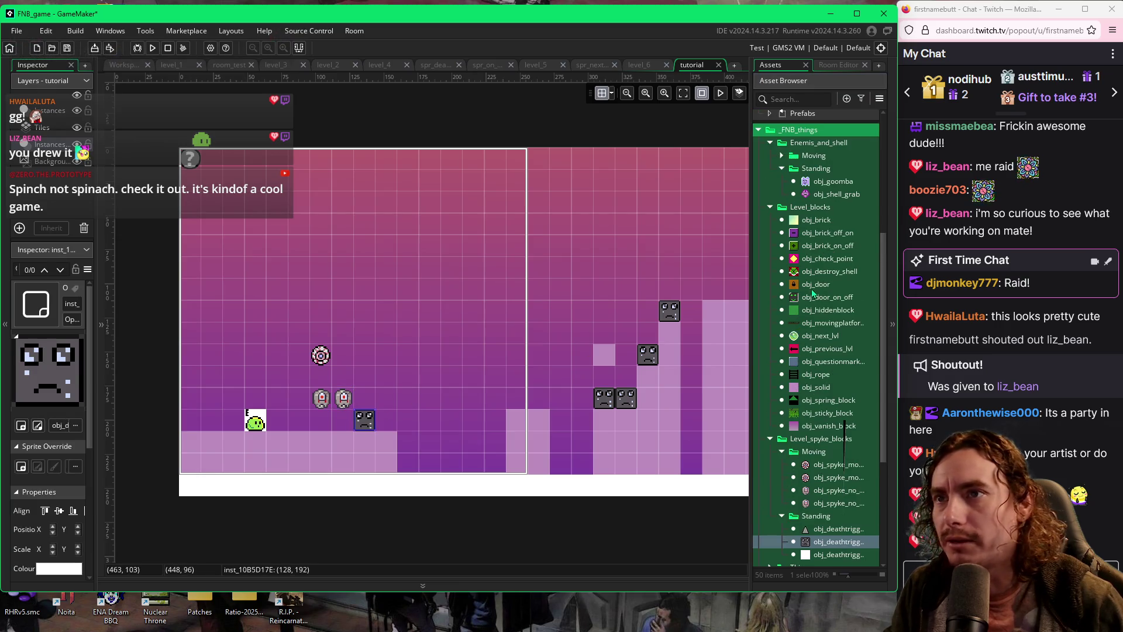
click(803, 336)
alt+click(448, 330)
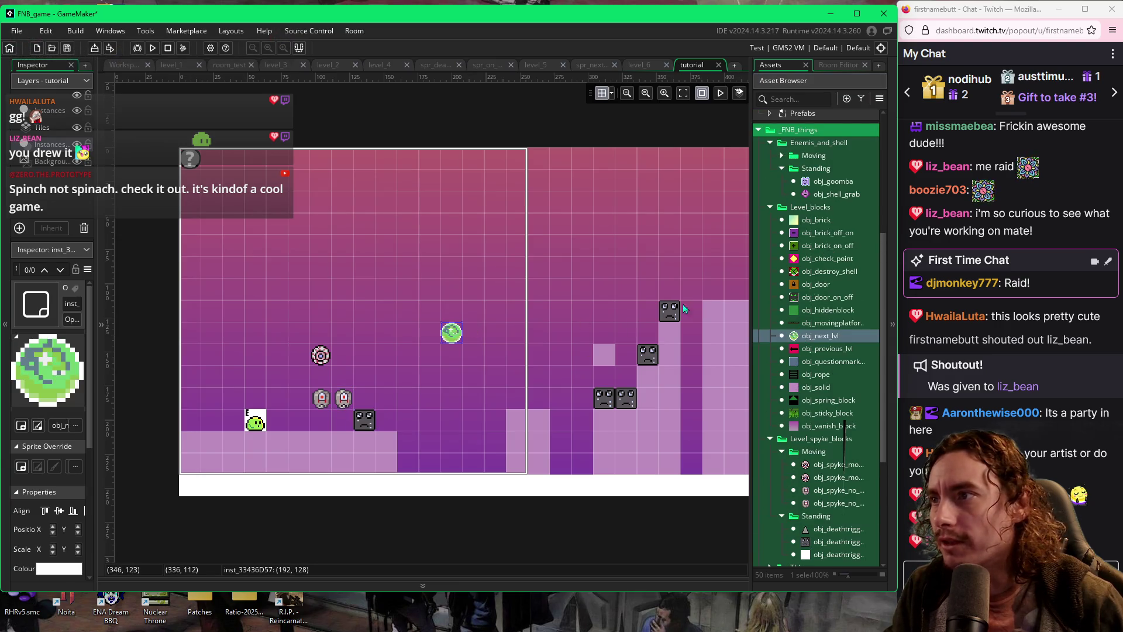
click(805, 185)
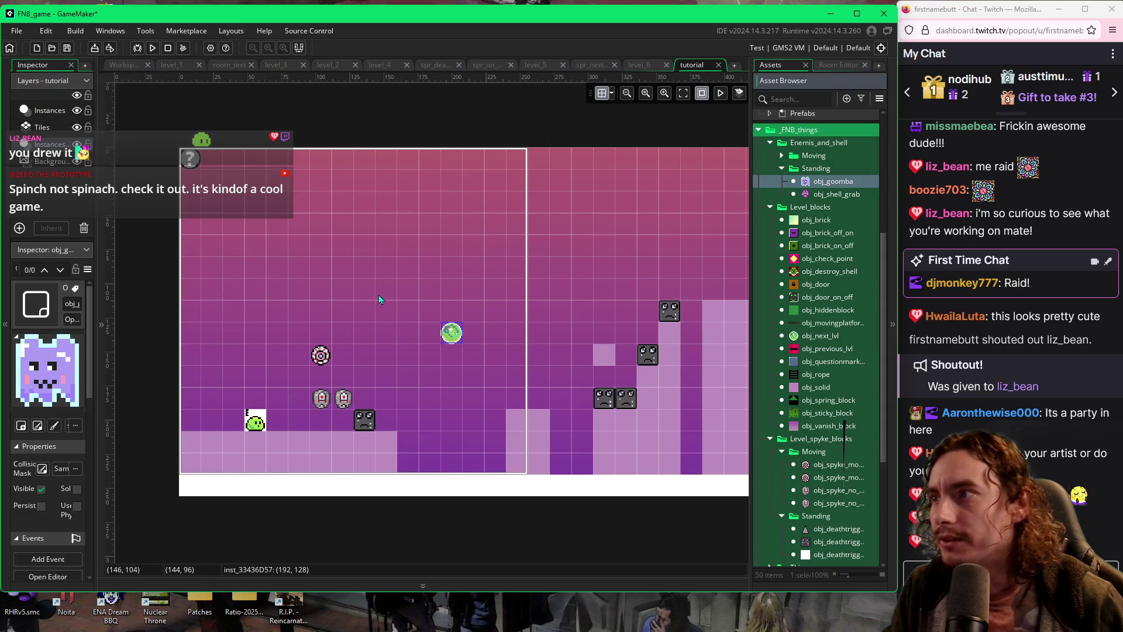
alt+click(375, 321)
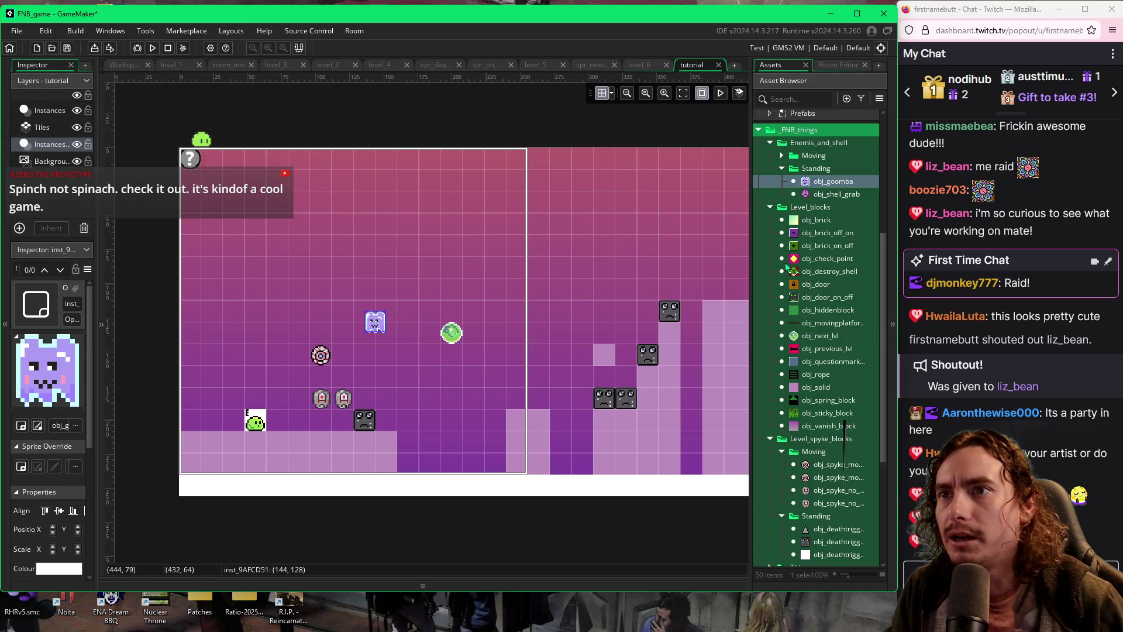
click(795, 297)
alt+click(468, 388)
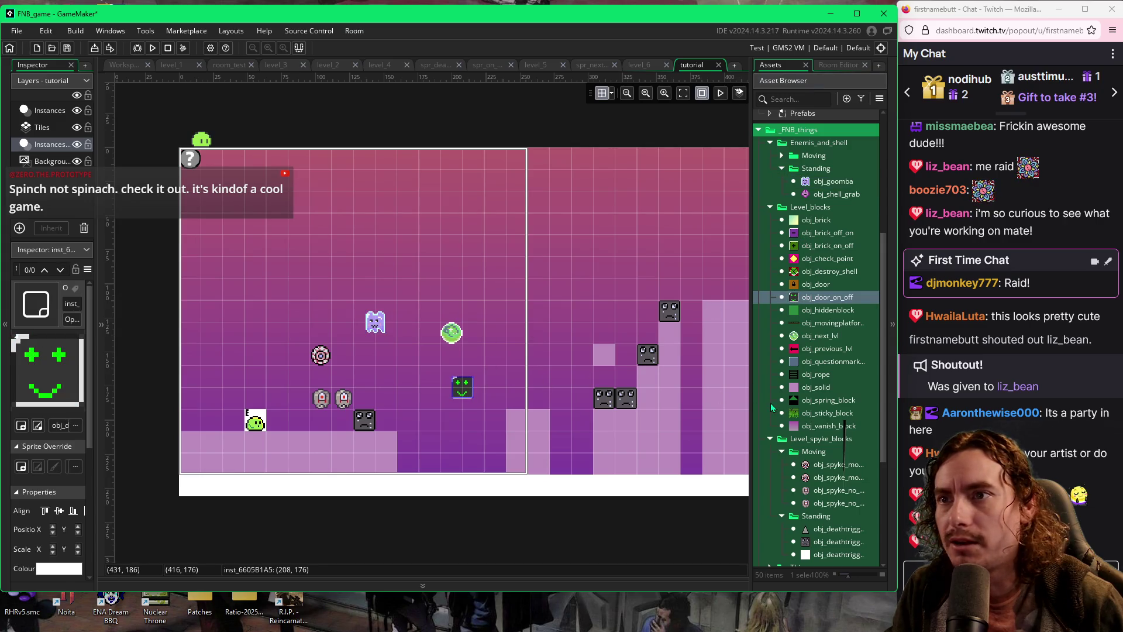
Try a sticky block high in the room, then undo it
click(793, 412)
alt+click(400, 272)
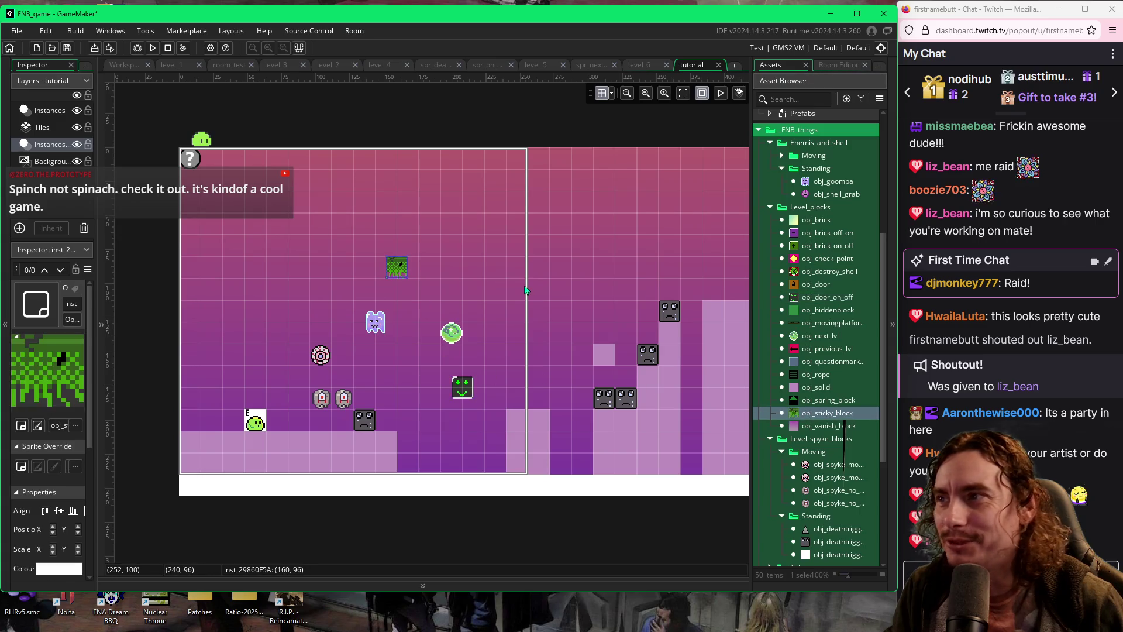
key(ctrl+z)
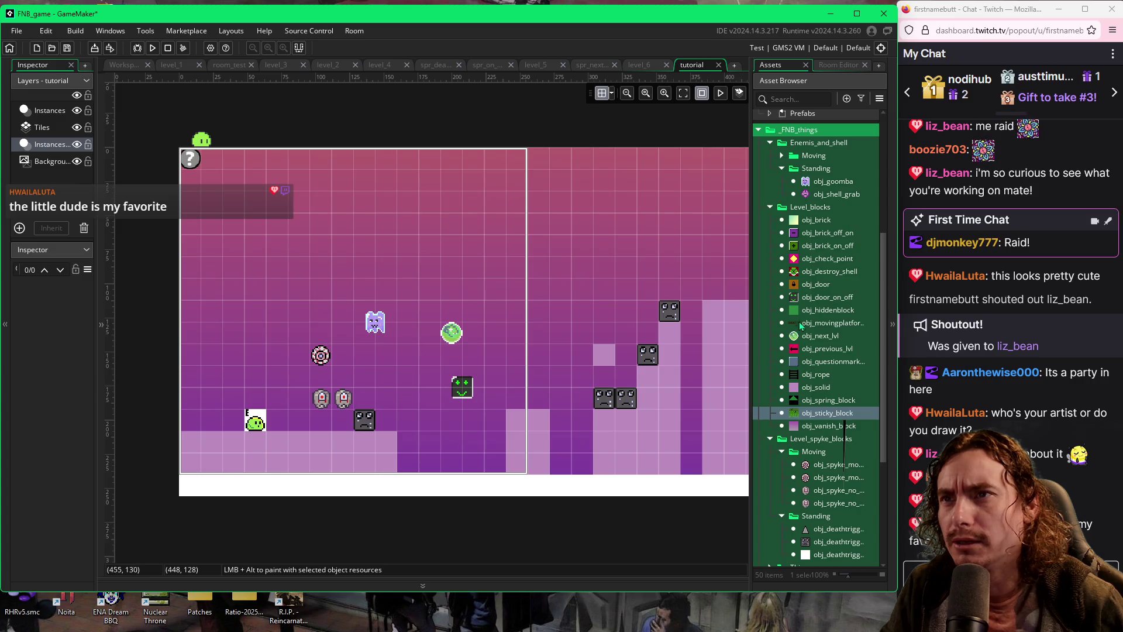
Place a purple minus block and a green plus block side by side above the ghost
click(826, 232)
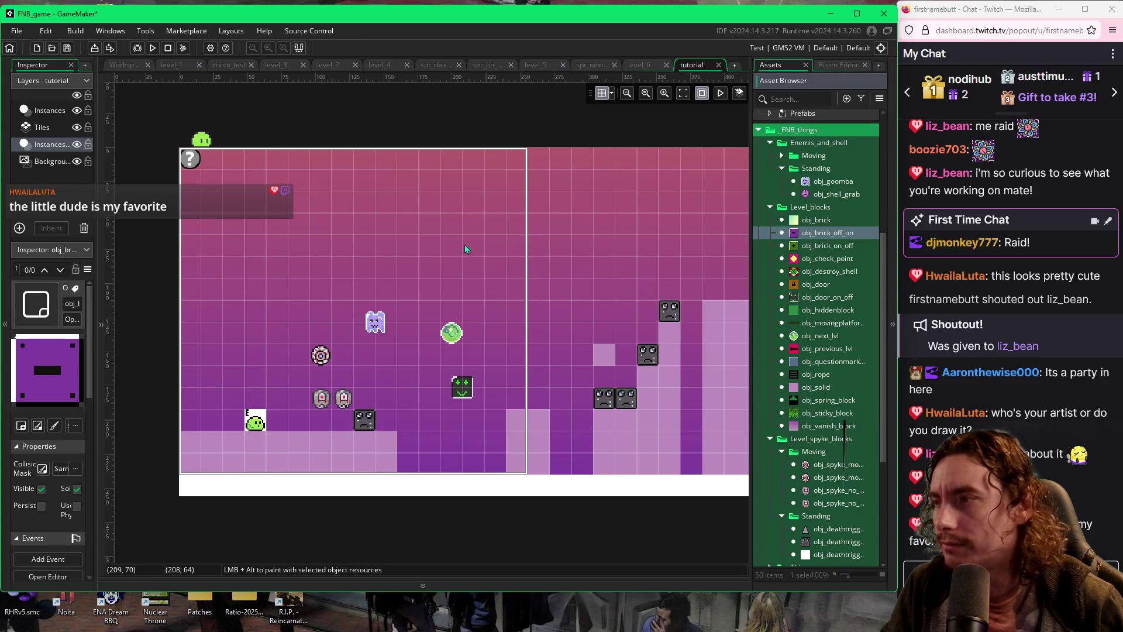
alt+click(343, 268)
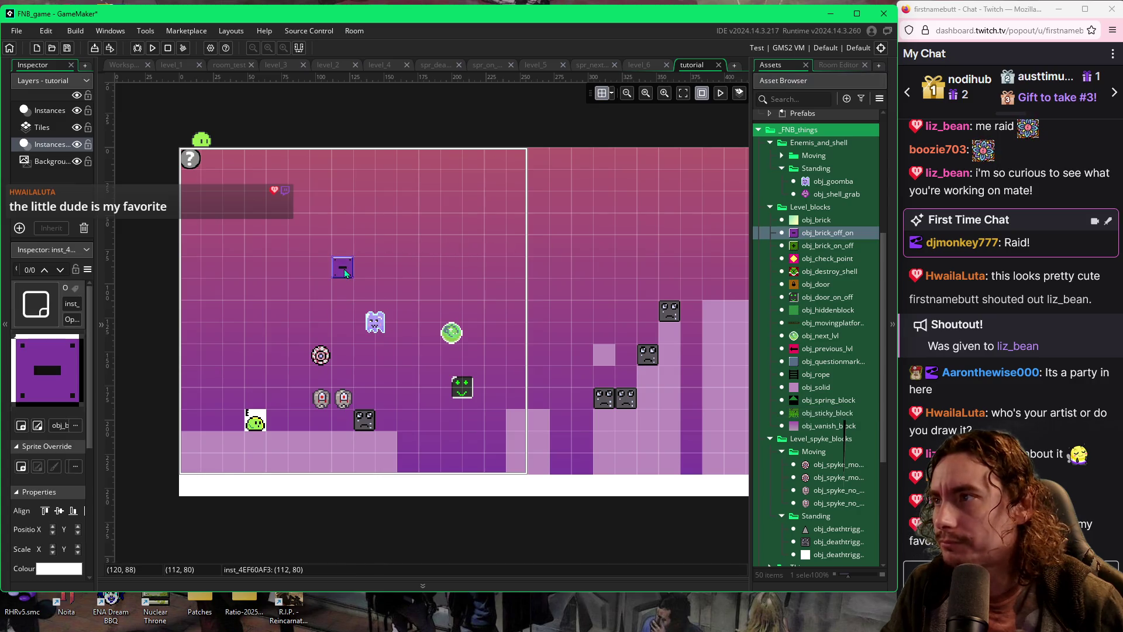
click(800, 246)
alt+click(386, 267)
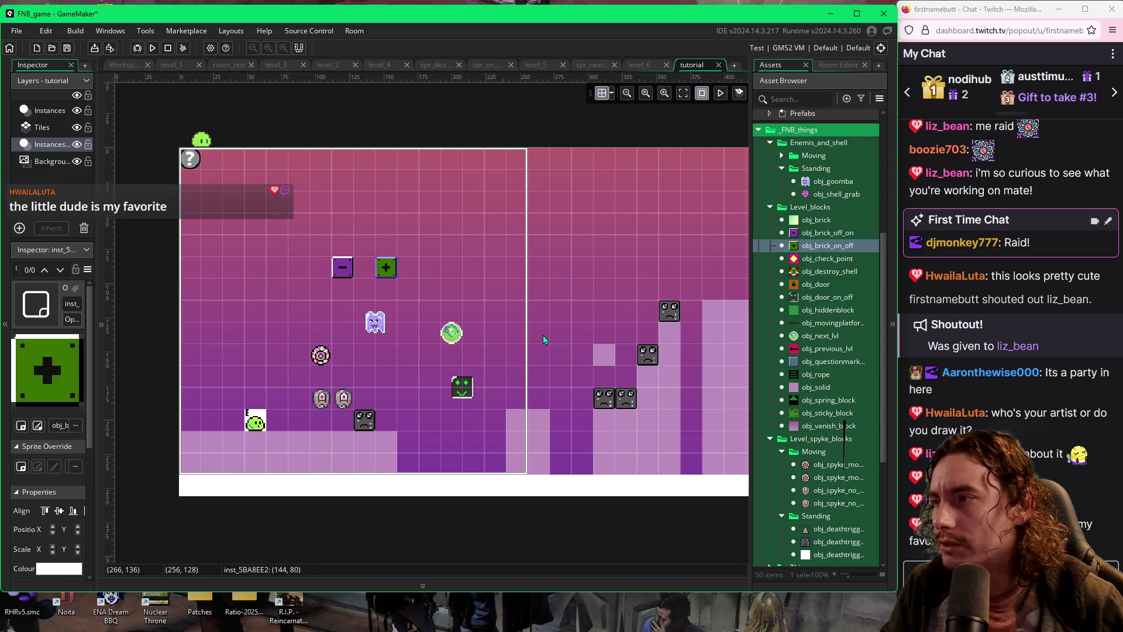
Playtest, move tutorial to the top of Room Order, and run the game again
key(F5)
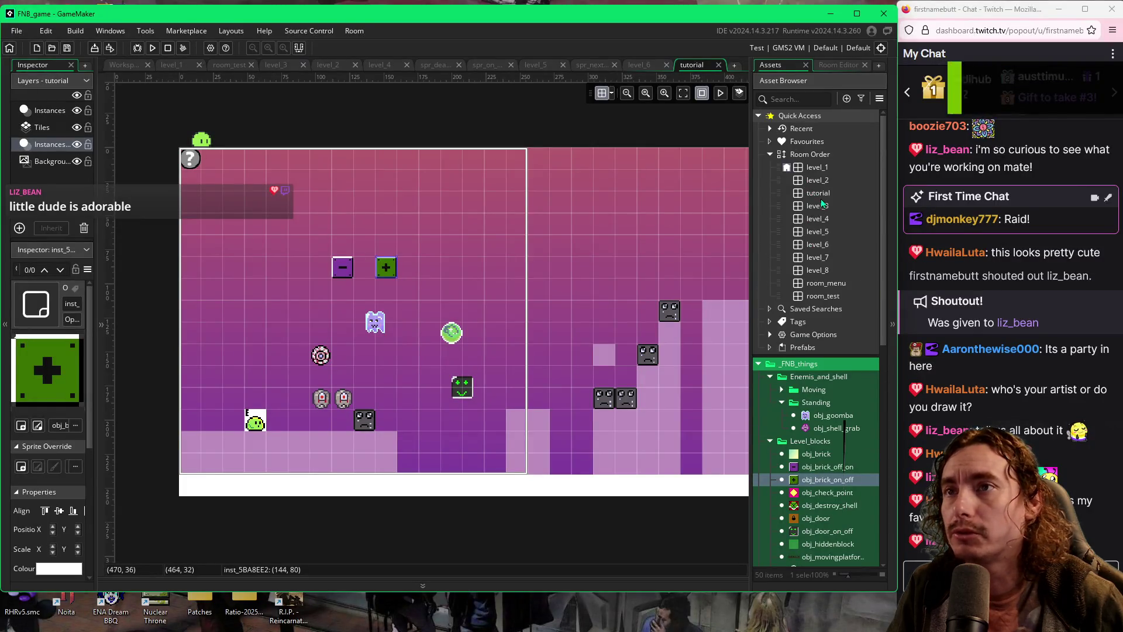
drag(818, 192, 811, 166)
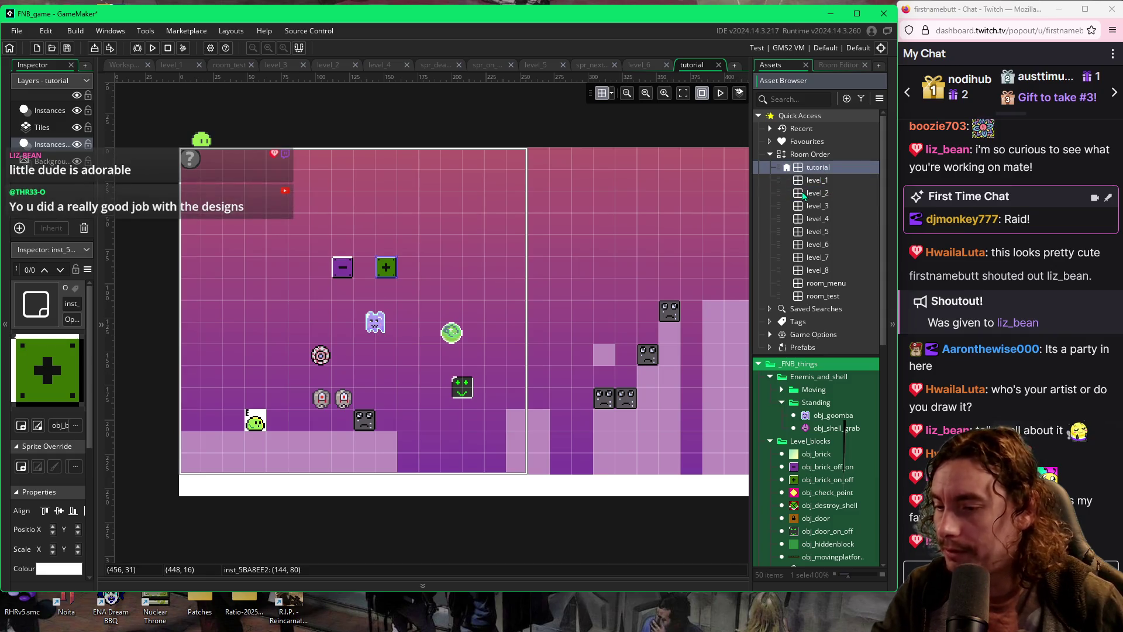
key(F5)
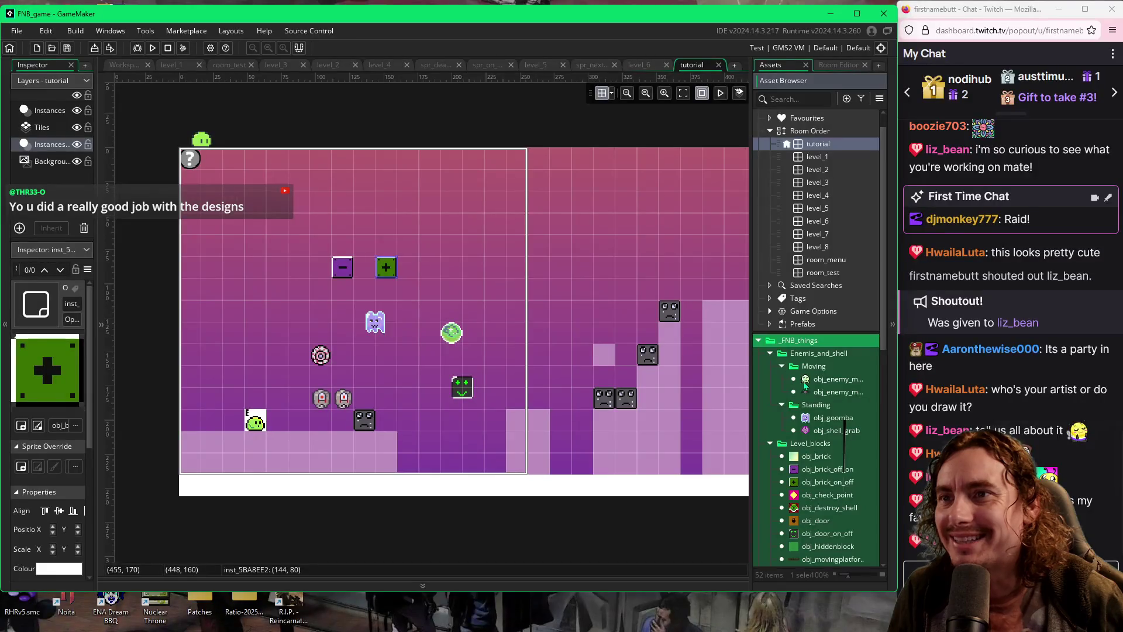
Place a green enemy and a bat enemy near the tutorial start, then playtest with F5
click(781, 381)
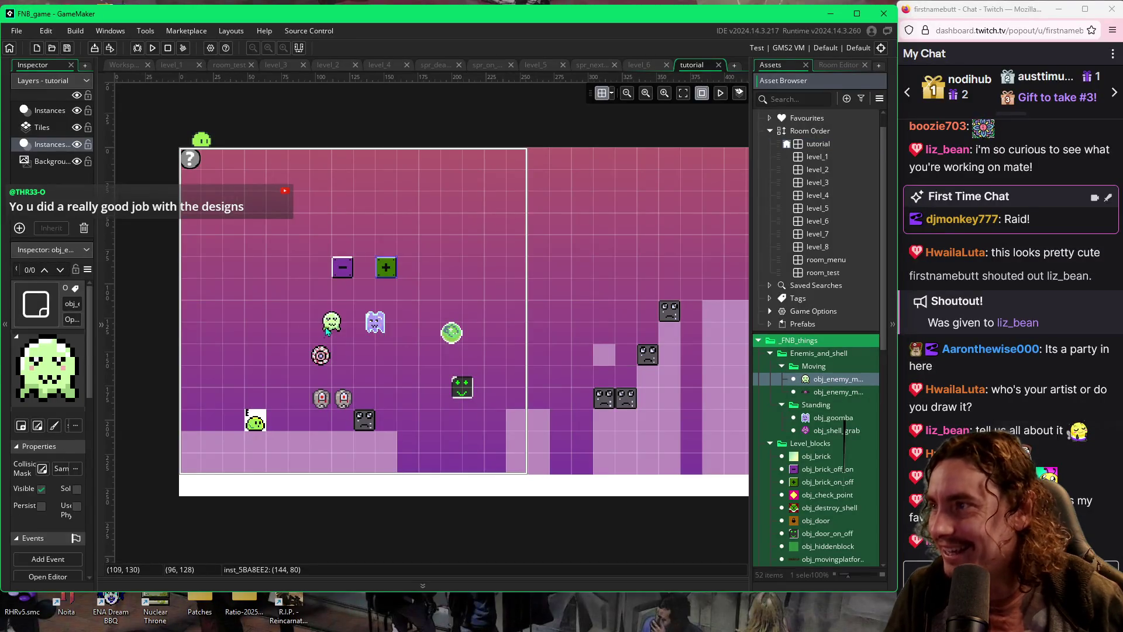
alt+click(288, 343)
click(807, 392)
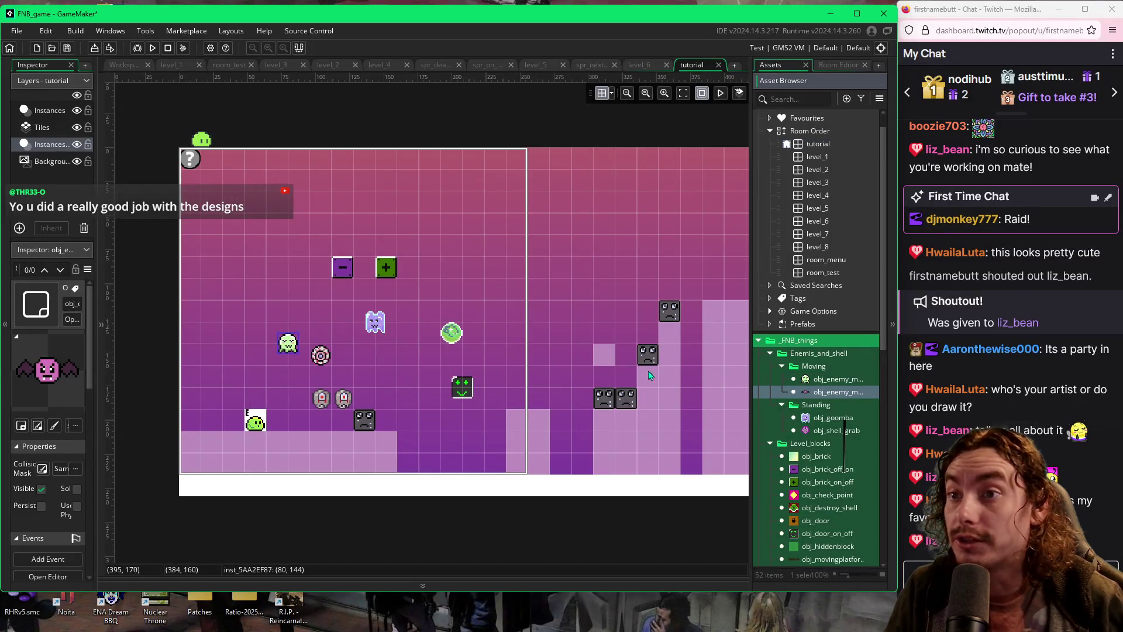
alt+click(240, 353)
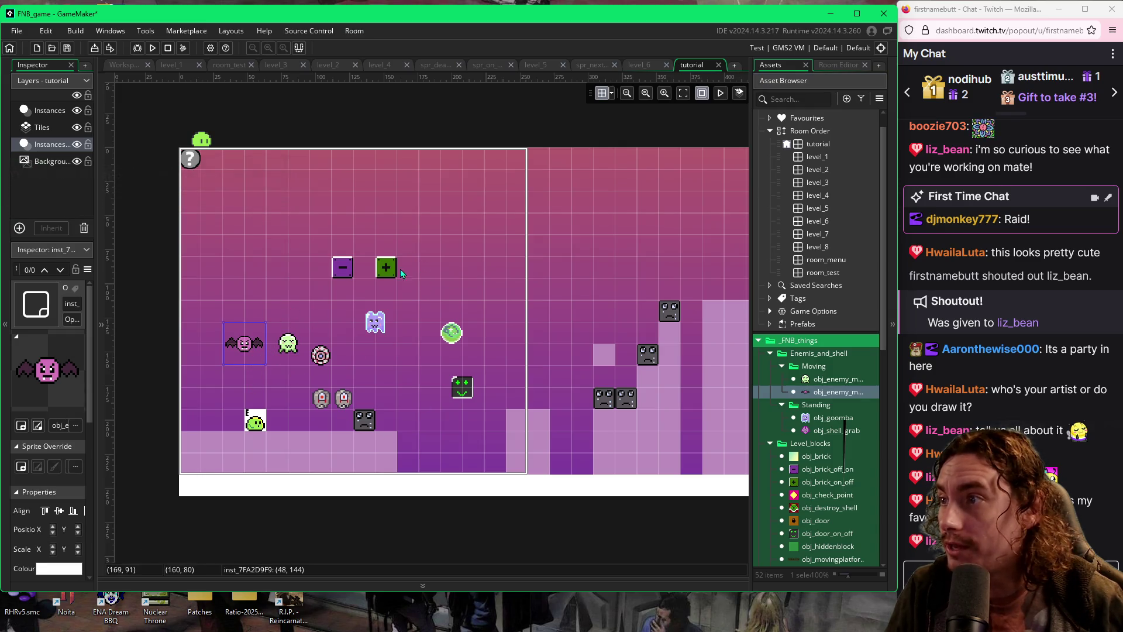
key(F5)
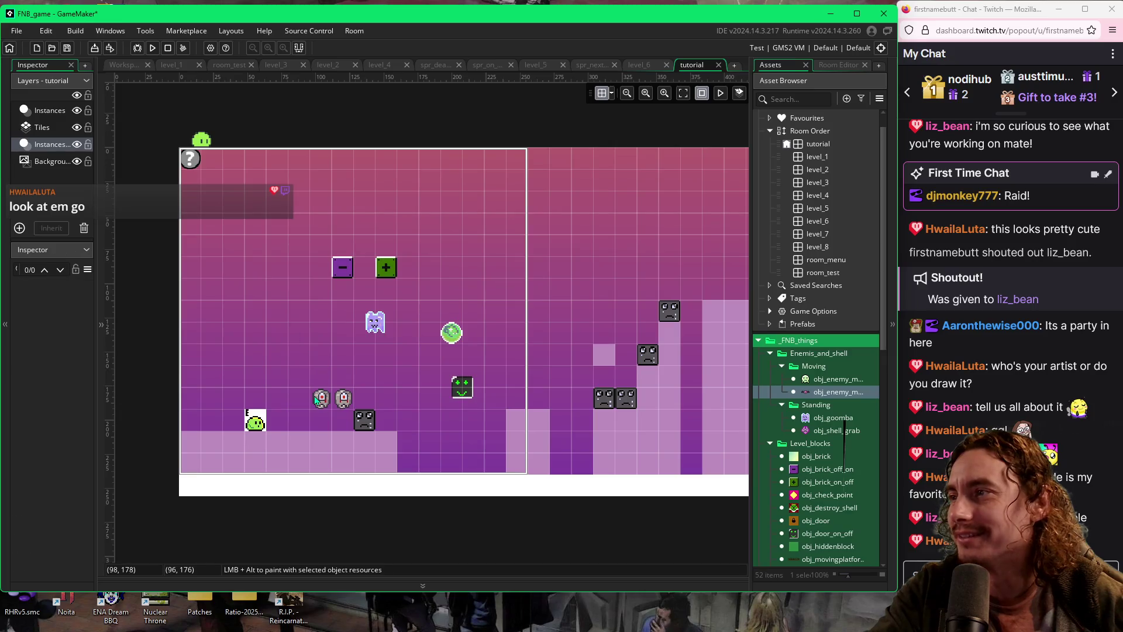
drag(342, 400, 368, 416)
Delete the ghost, green ball, green smiley, plus block and minus block from the opening area
click(375, 322)
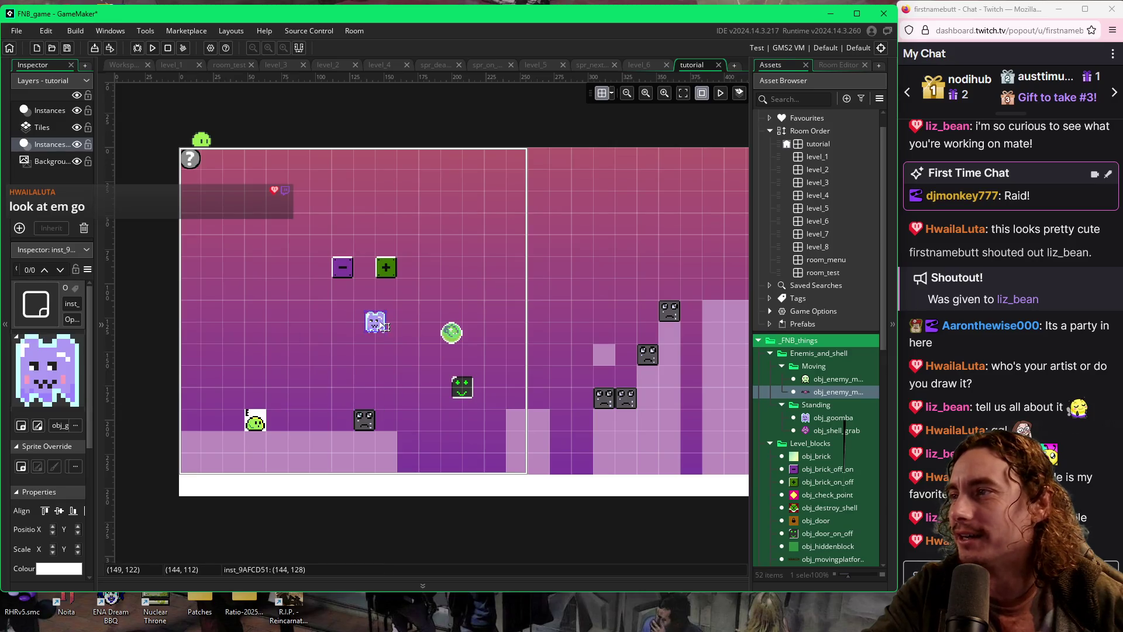
key(Delete)
click(451, 333)
key(Delete)
click(462, 386)
key(Delete)
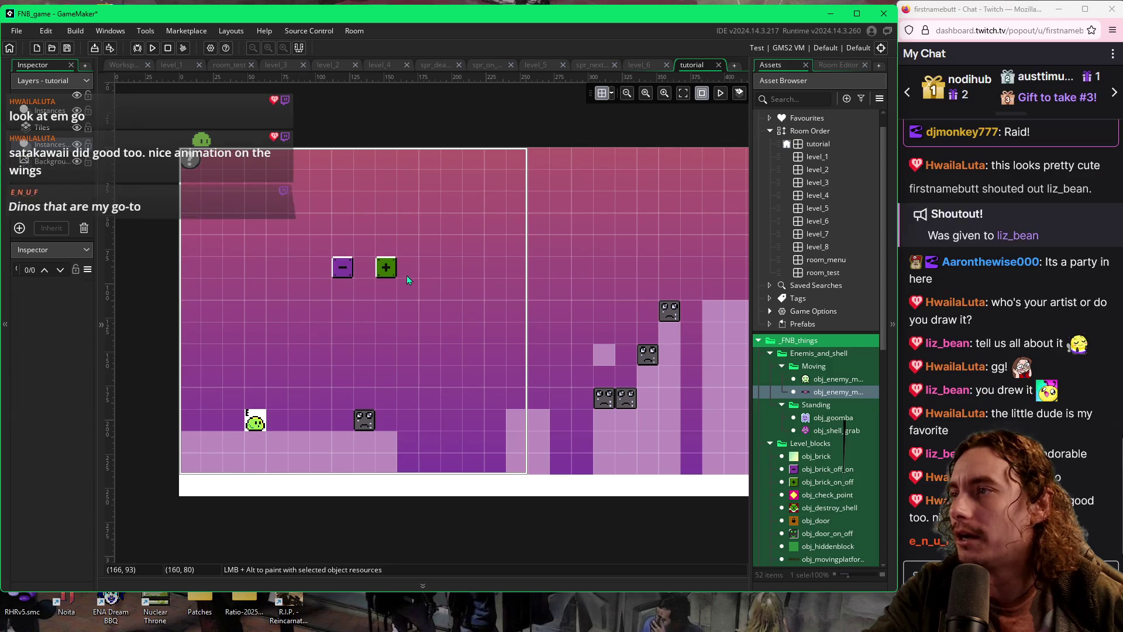
click(386, 268)
key(Delete)
click(345, 267)
key(Delete)
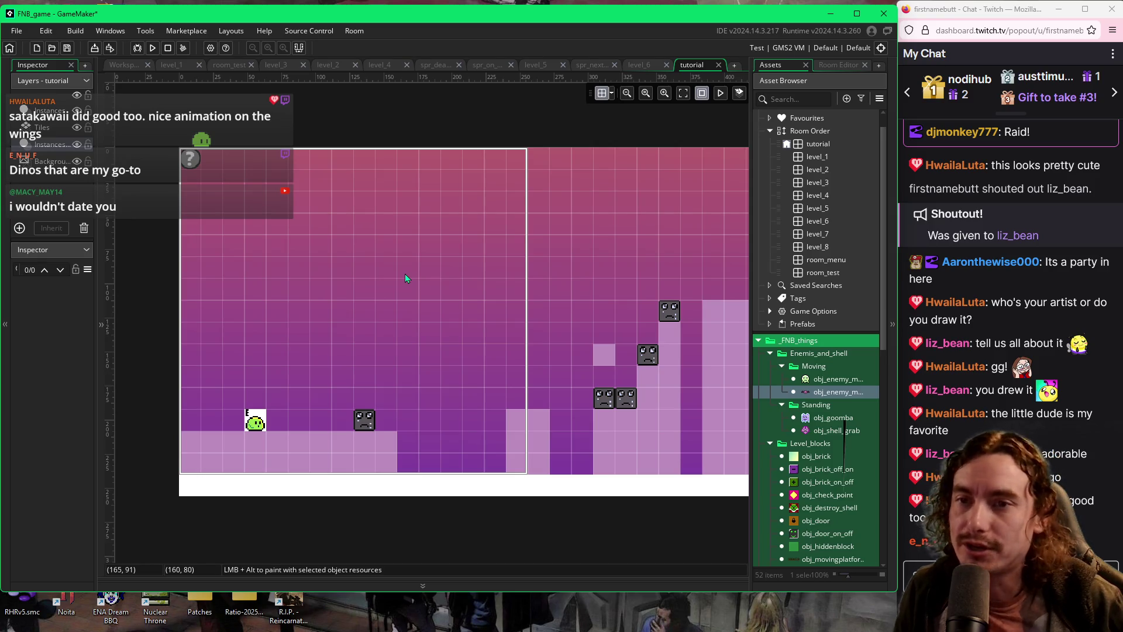
scroll(526, 357, down, 2)
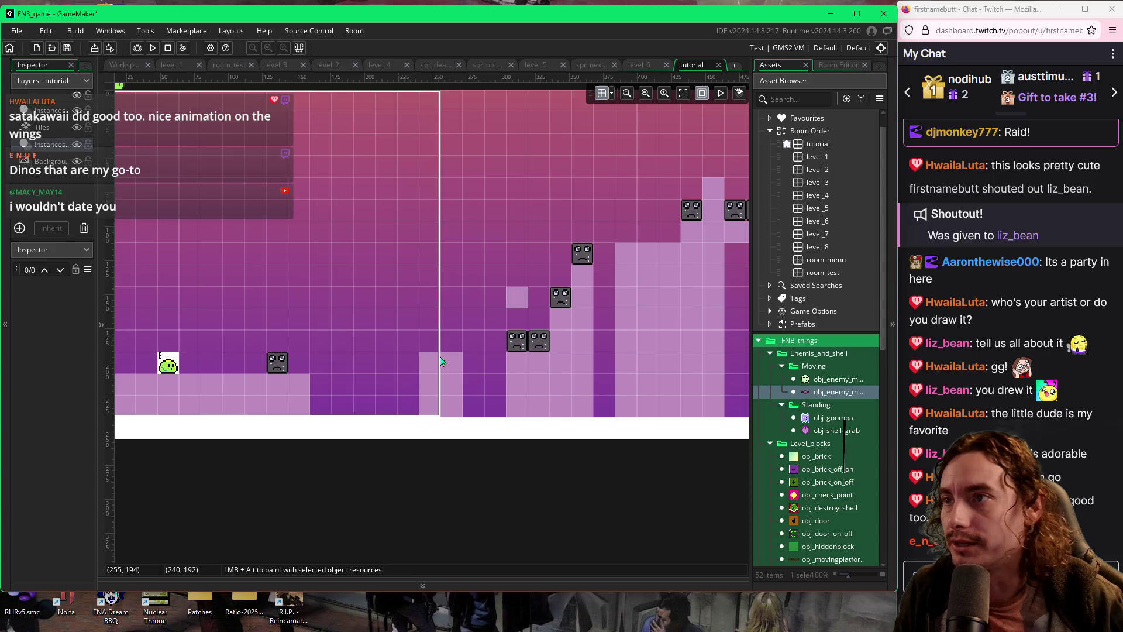
Move the gray enemy near the start one grid cell left
scroll(577, 267, up, 3)
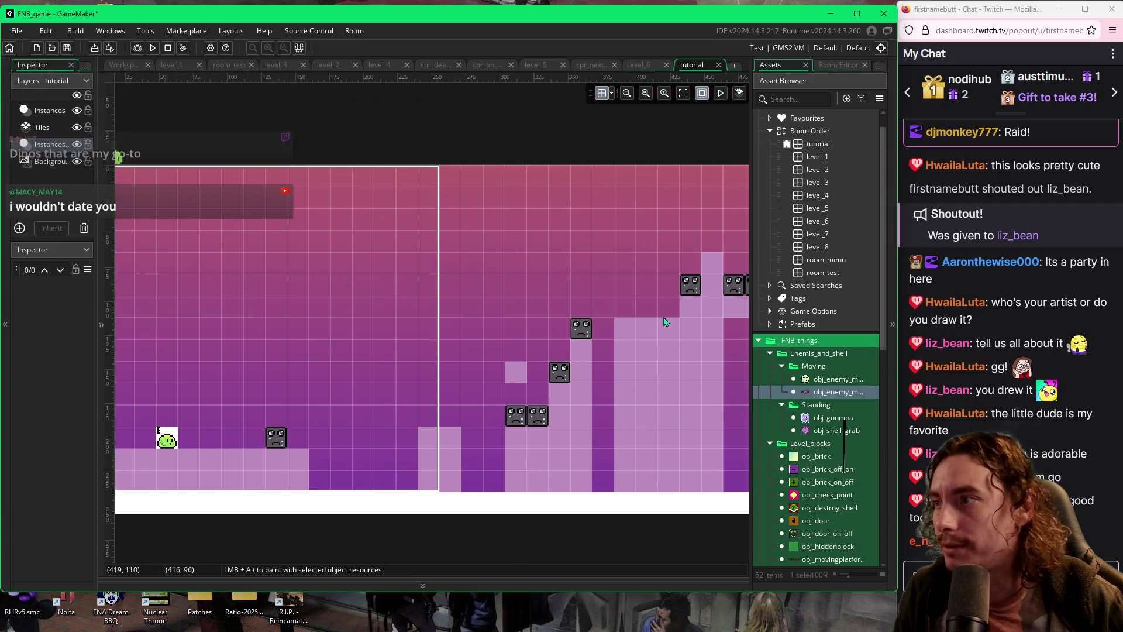
scroll(606, 323, right, 2)
scroll(431, 343, left, 3)
click(299, 440)
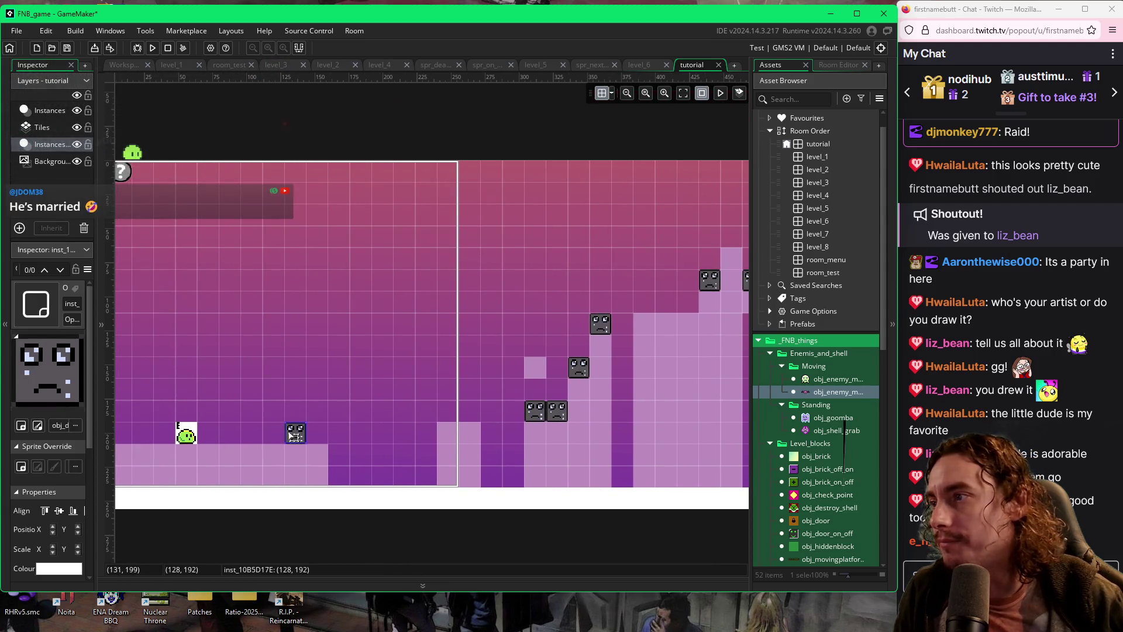
drag(299, 440, 278, 440)
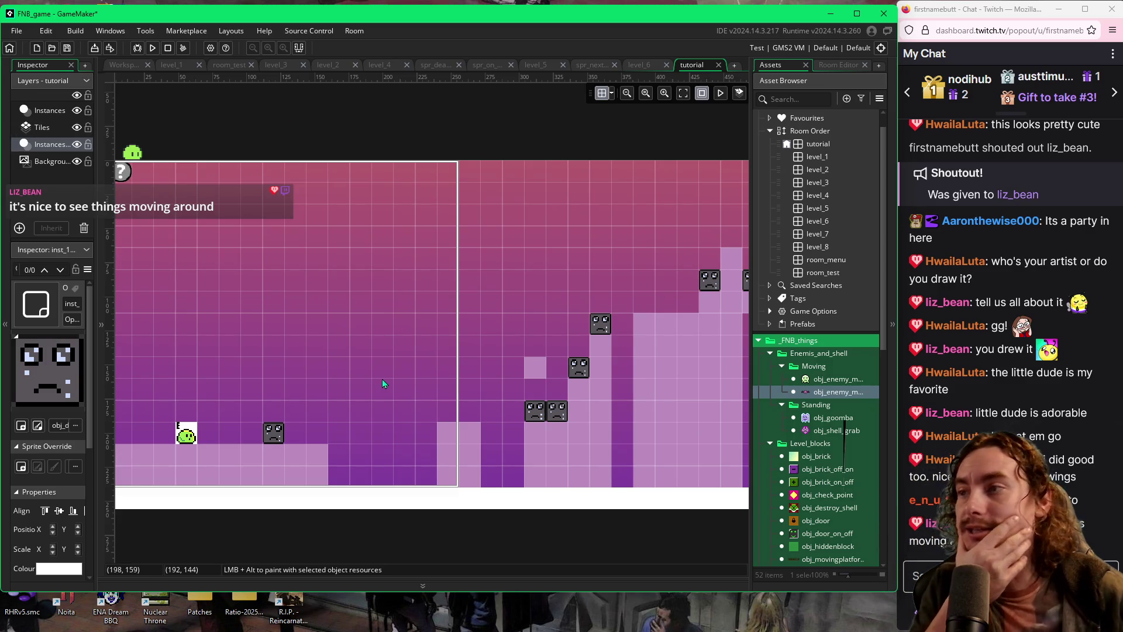
Collapse the Room Order list and open the level_3 room
scroll(462, 373, right, 5)
scroll(431, 374, right, 12)
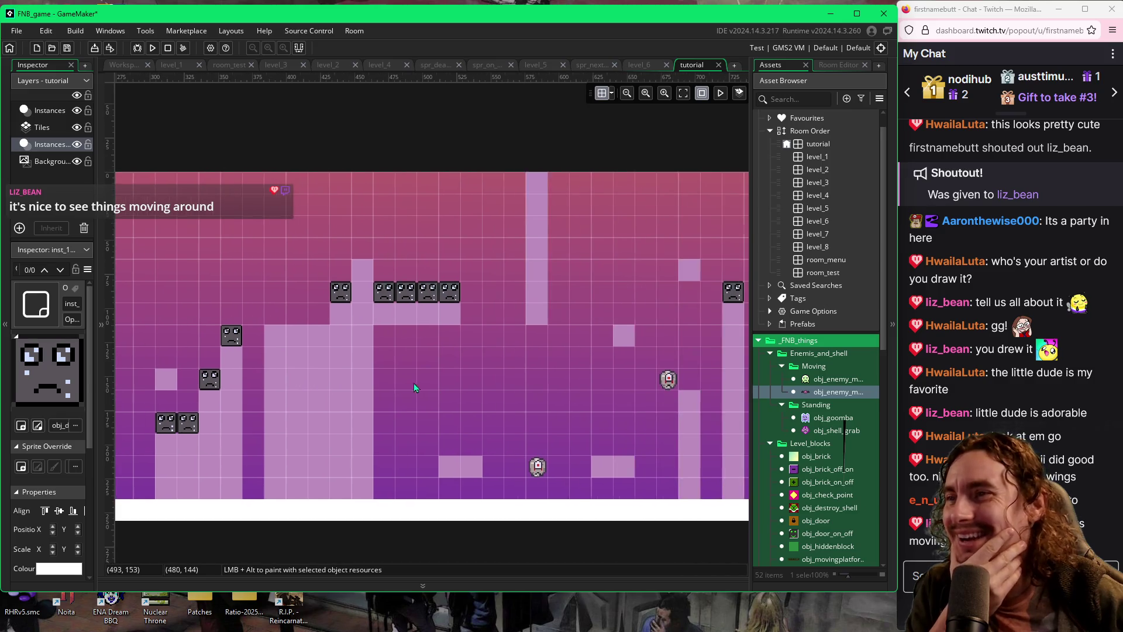
scroll(588, 432, right, 10)
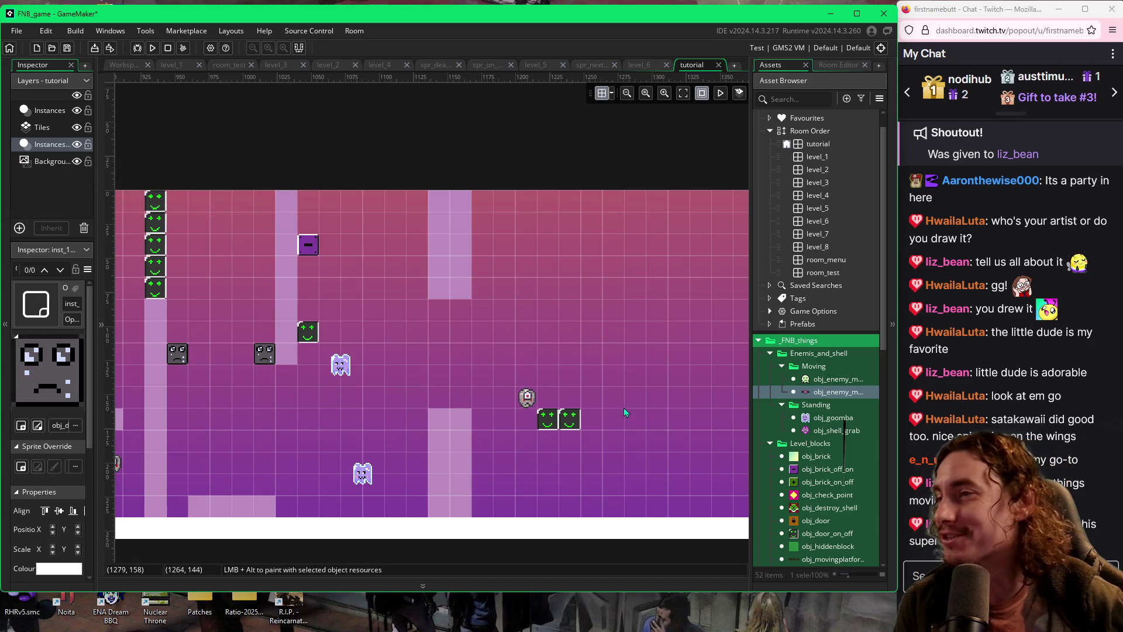
scroll(609, 413, right, 5)
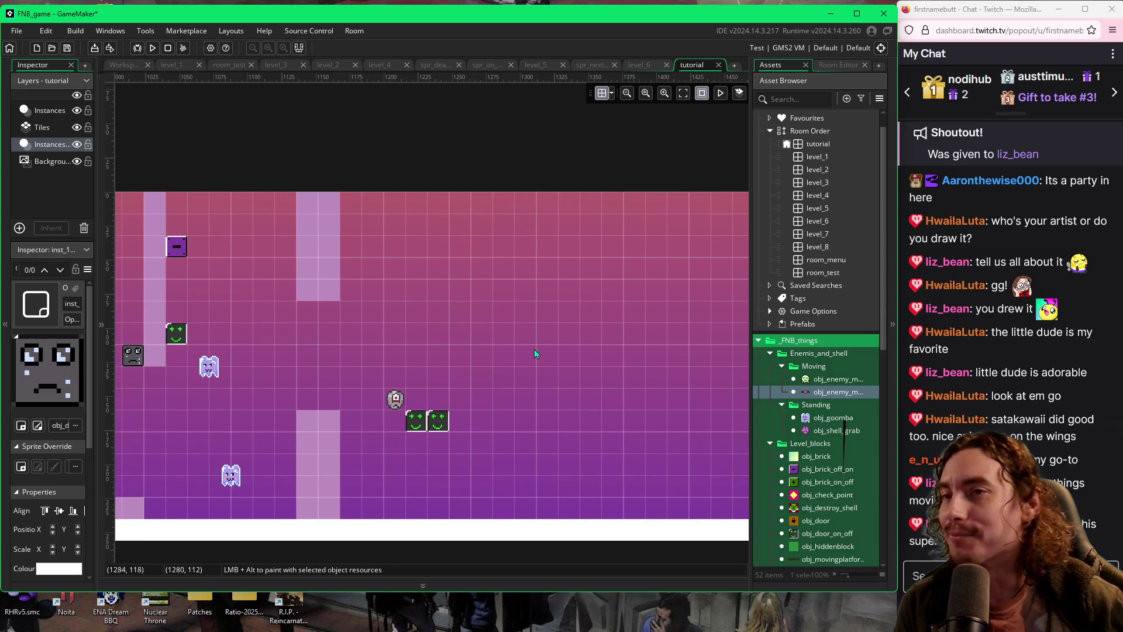
click(768, 131)
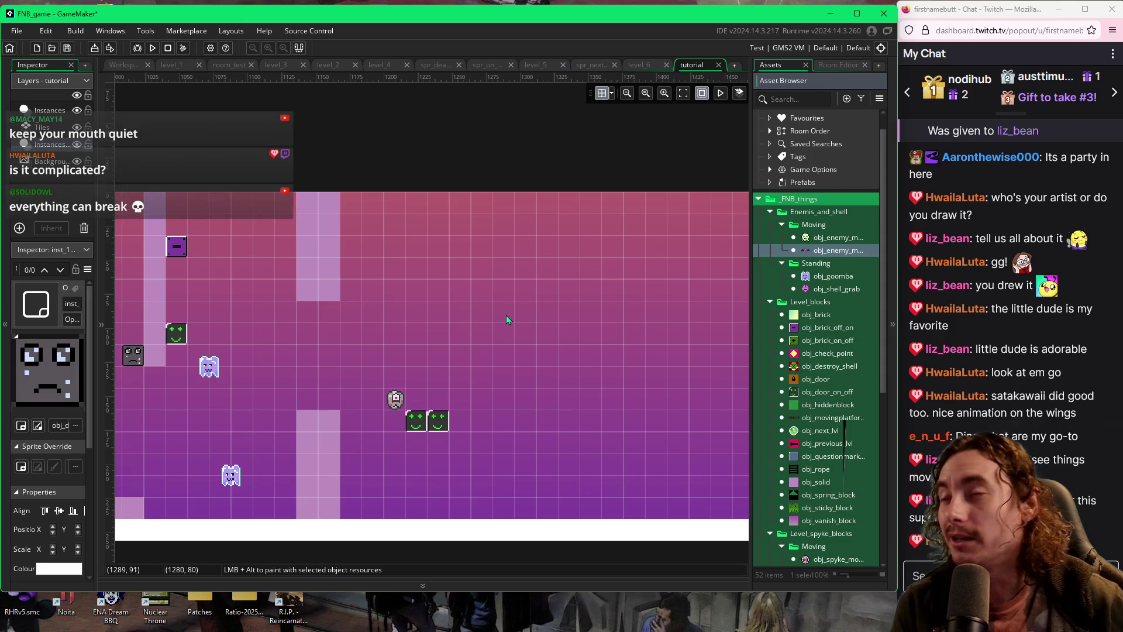
click(289, 70)
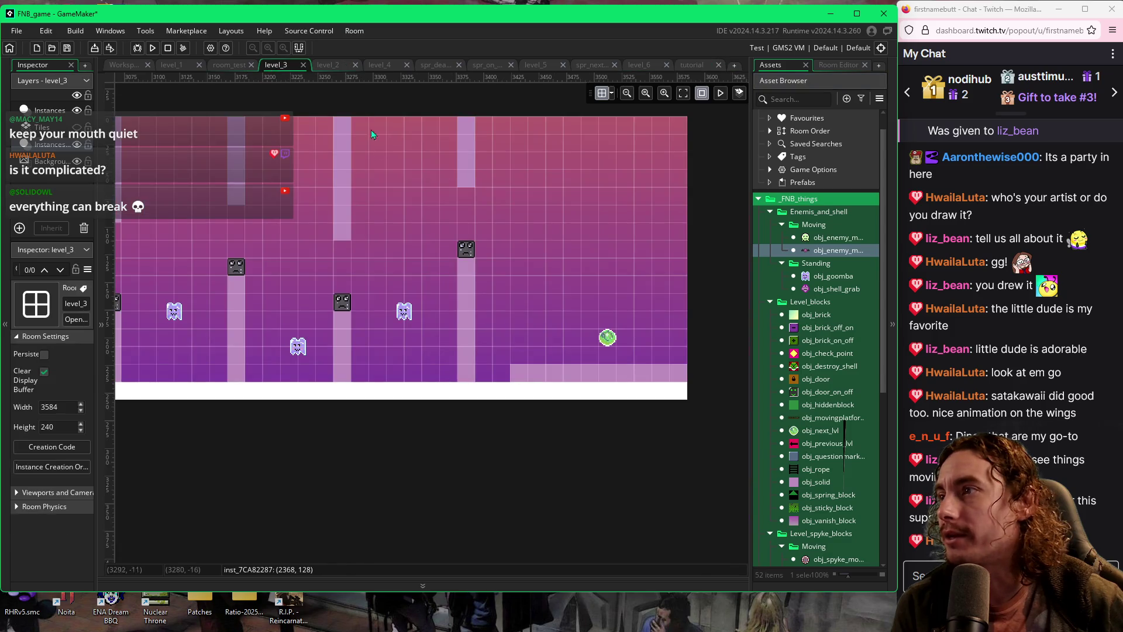
scroll(425, 230, left, 5)
scroll(536, 303, left, 6)
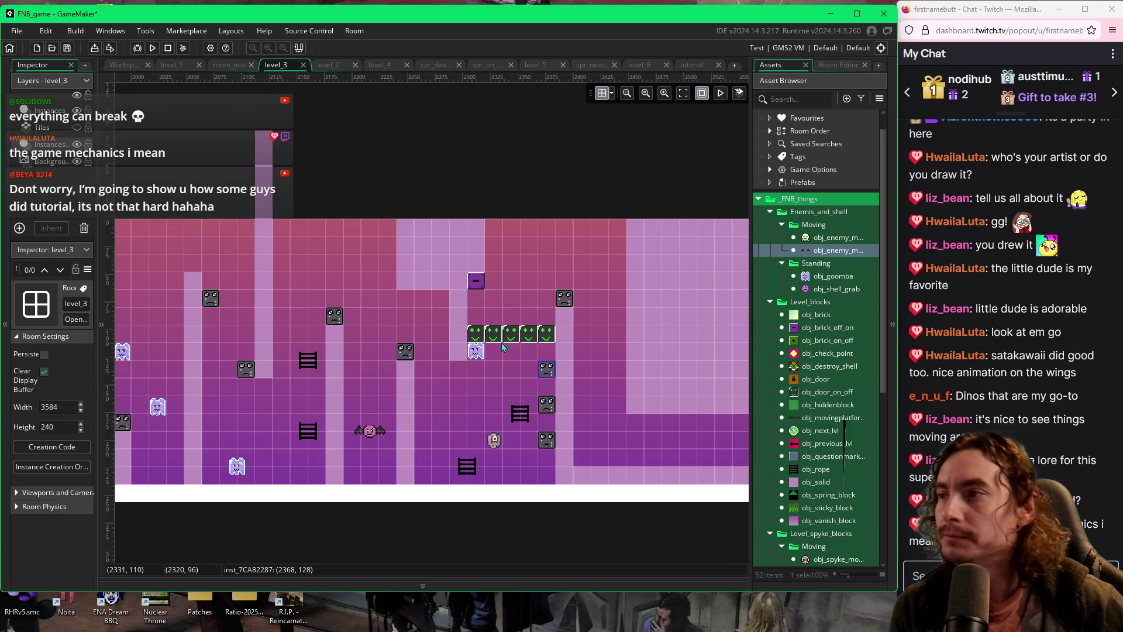
scroll(496, 375, left, 5)
scroll(498, 376, left, 8)
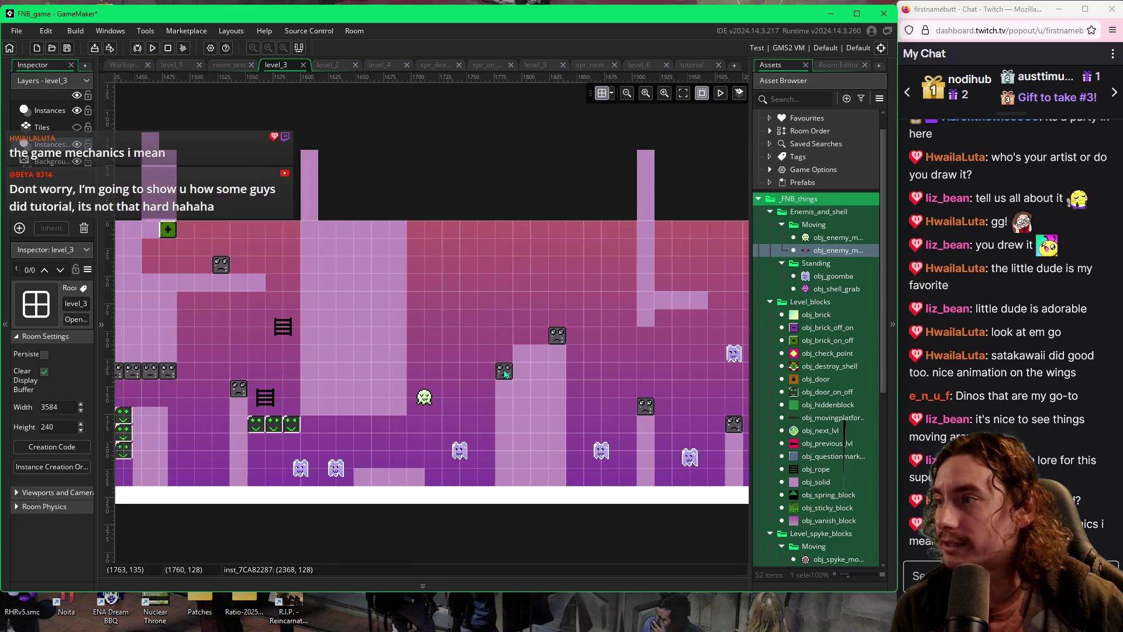
scroll(538, 393, left, 8)
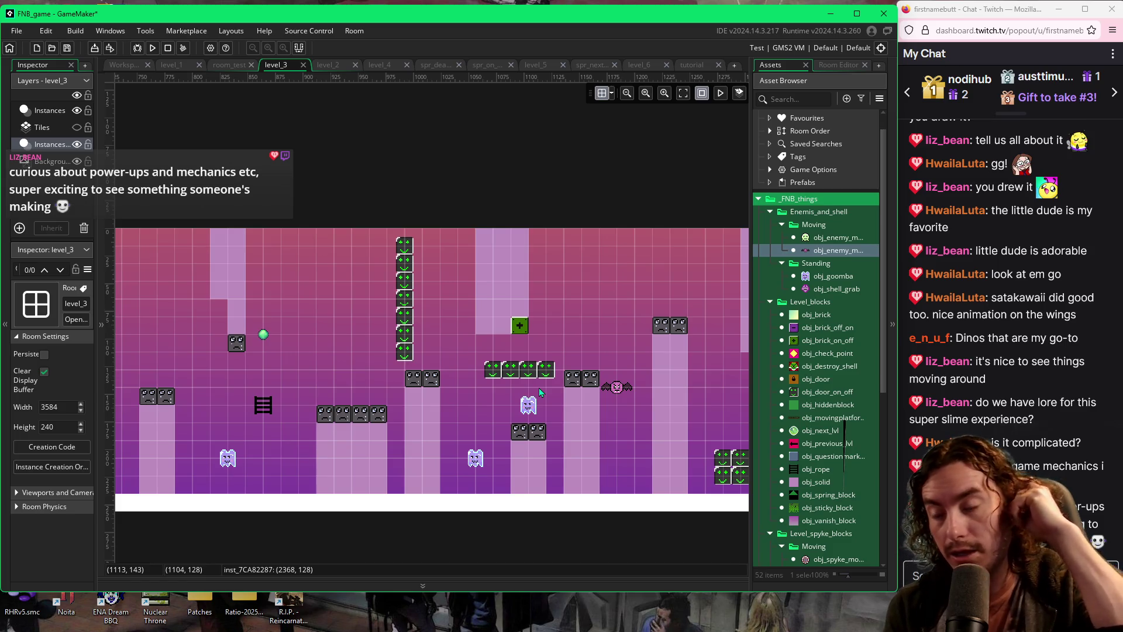
scroll(507, 381, left, 1)
scroll(507, 380, left, 10)
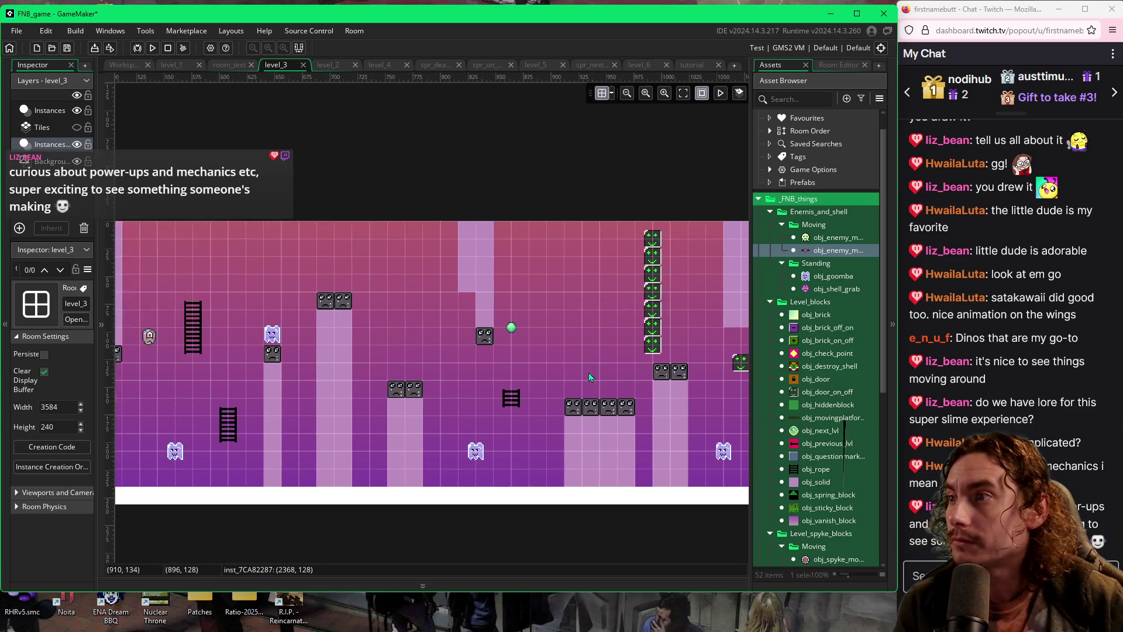
scroll(538, 379, left, 4)
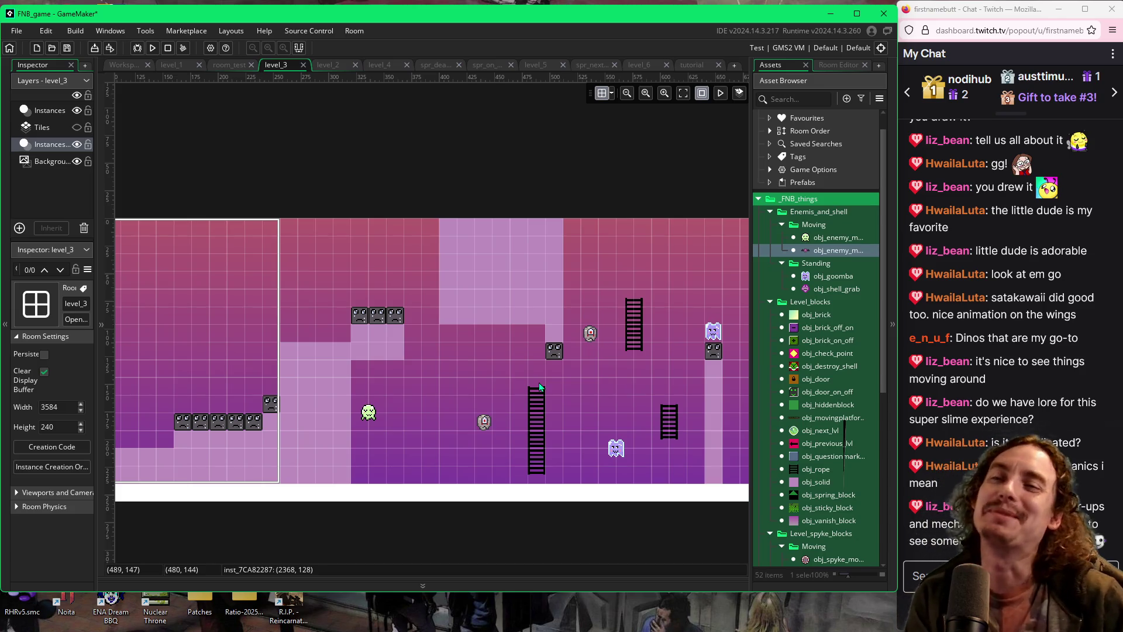
scroll(536, 386, left, 5)
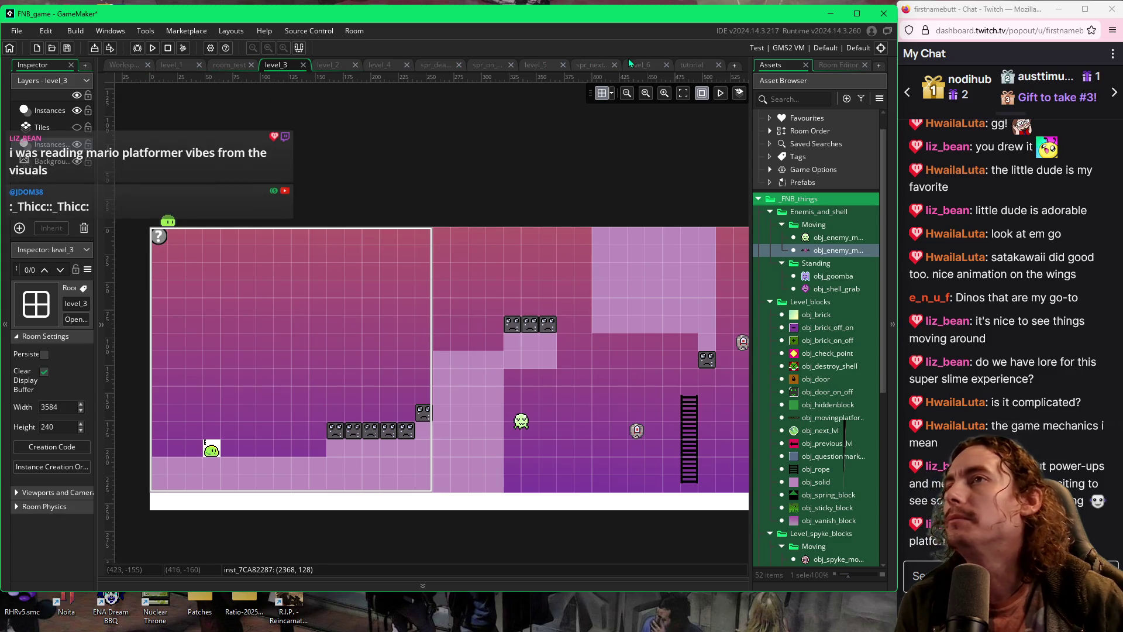
click(681, 66)
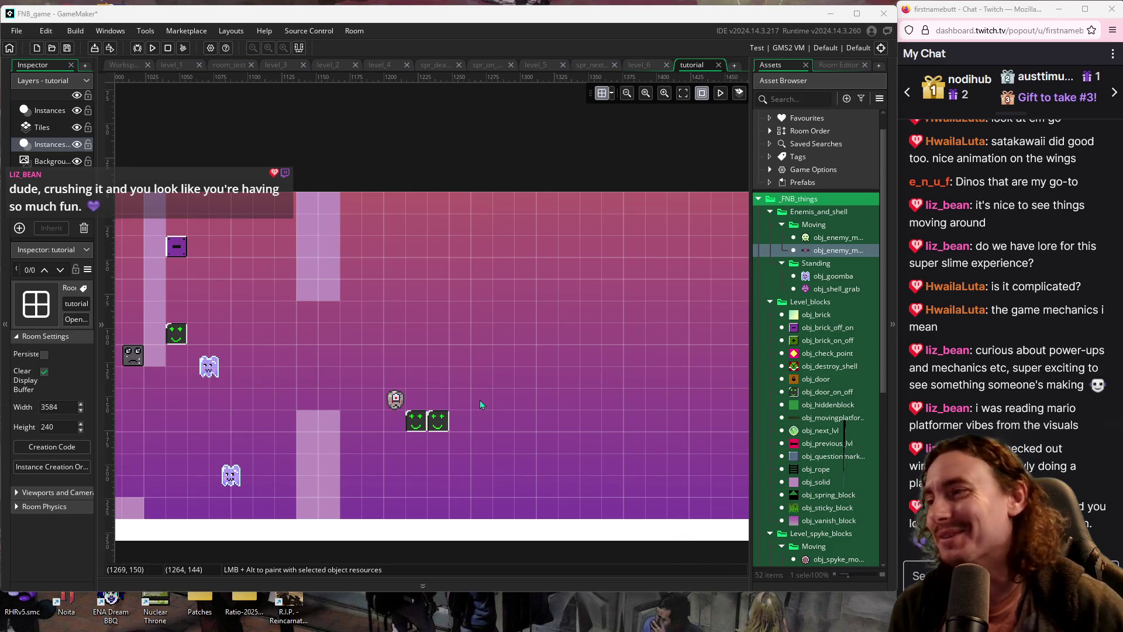
Place two floating obj_solid blocks and paint a five-block row along the top edge
click(800, 483)
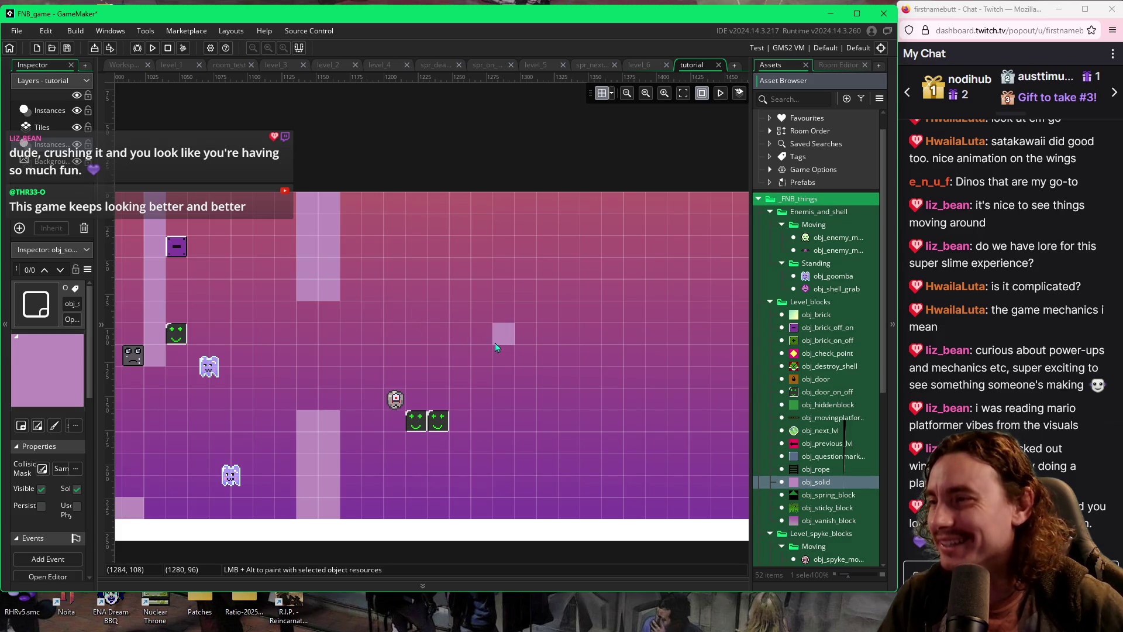
alt+click(504, 357)
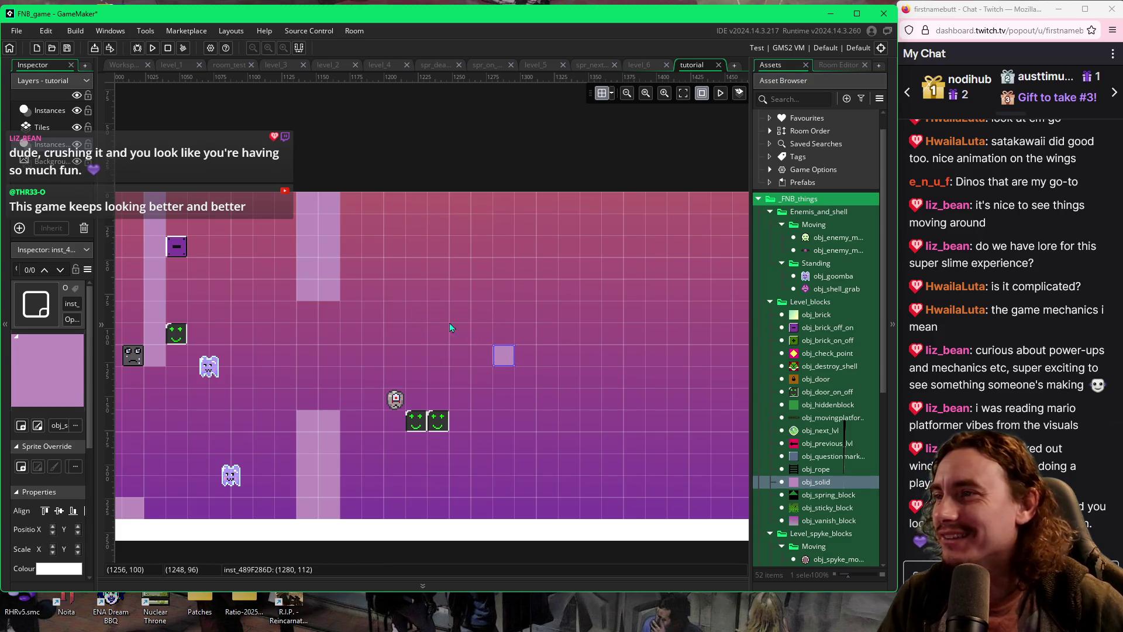
alt+click(415, 292)
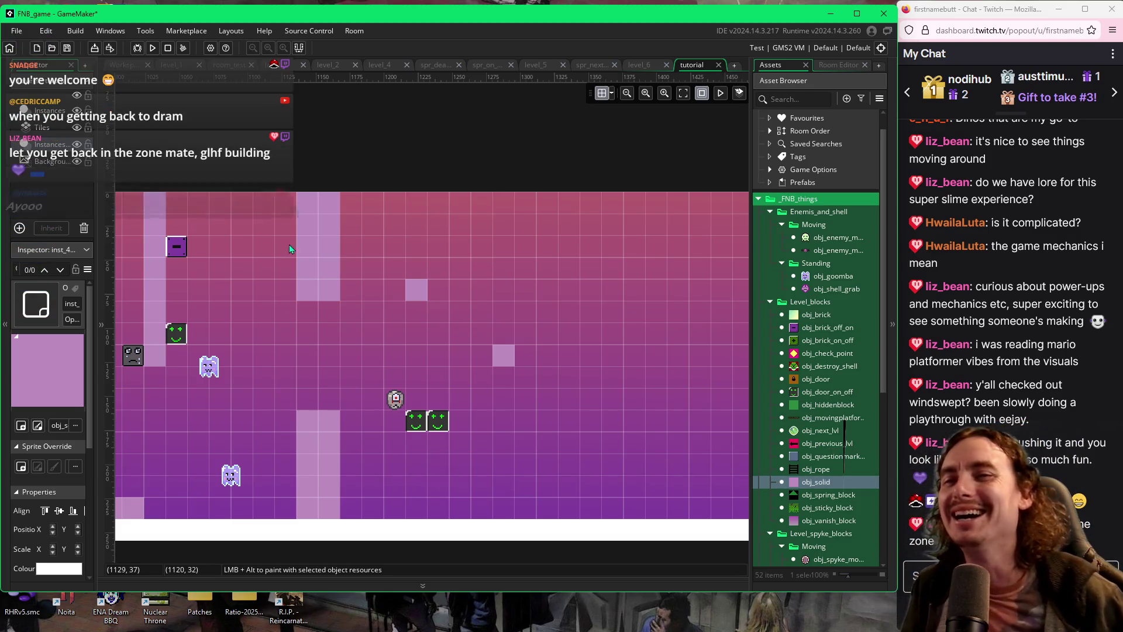
drag(290, 202, 193, 203)
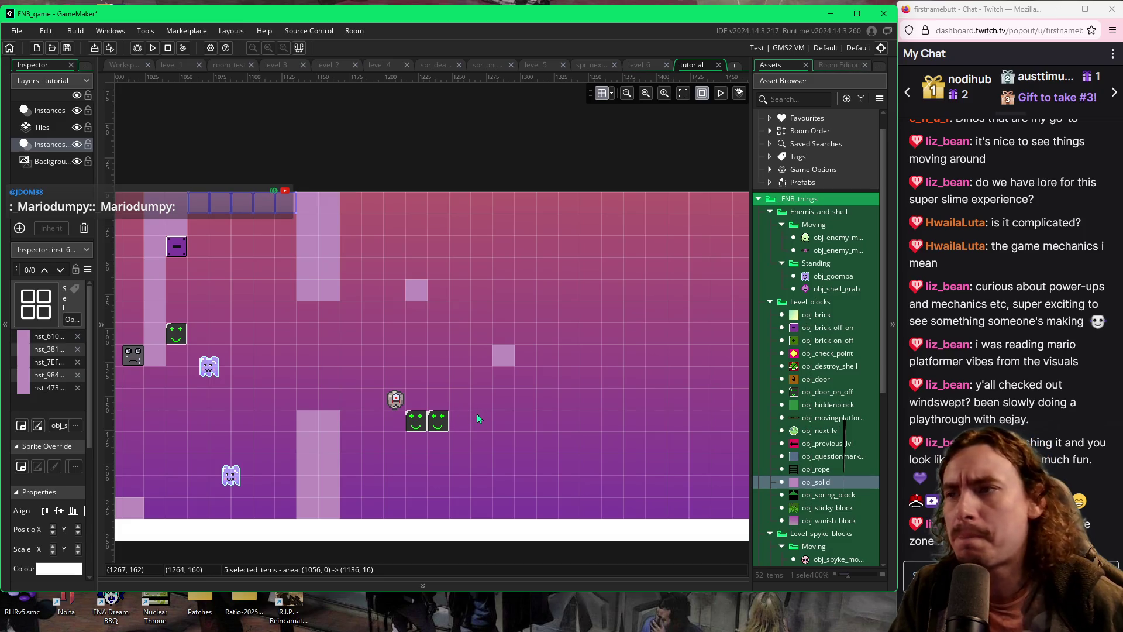
Build an L-shaped solid ledge and wall just right of the green smiley blocks
alt+click(477, 420)
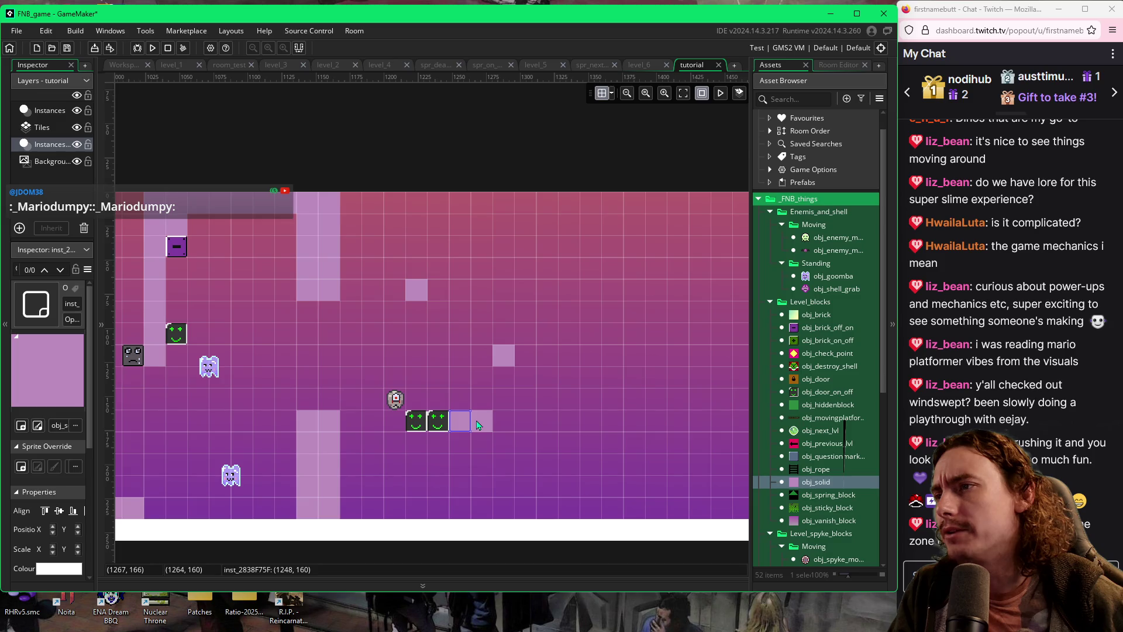
alt+click(481, 420)
alt+click(504, 420)
alt+click(503, 399)
alt+click(504, 377)
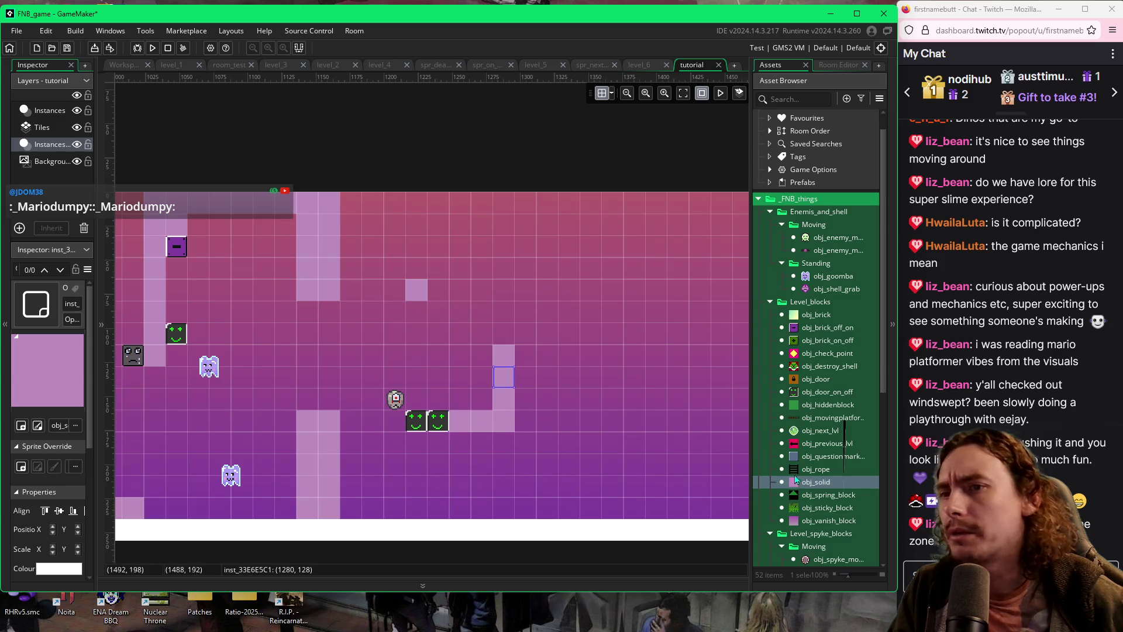
scroll(793, 488, down, 3)
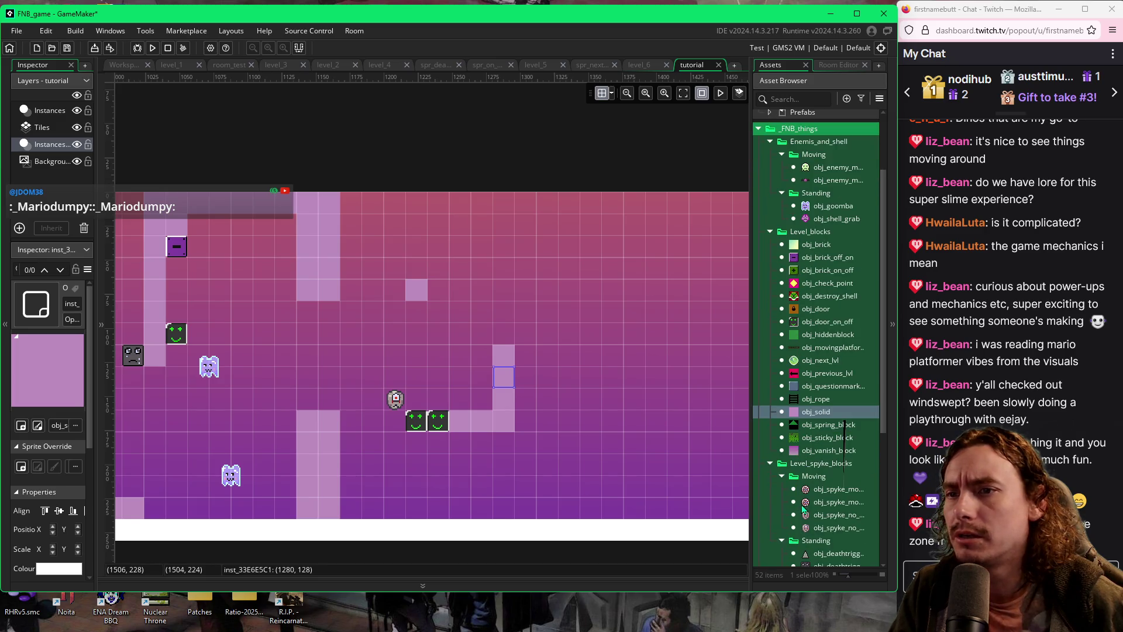
Place an obj_deathtrigg block on the new ledge
click(781, 477)
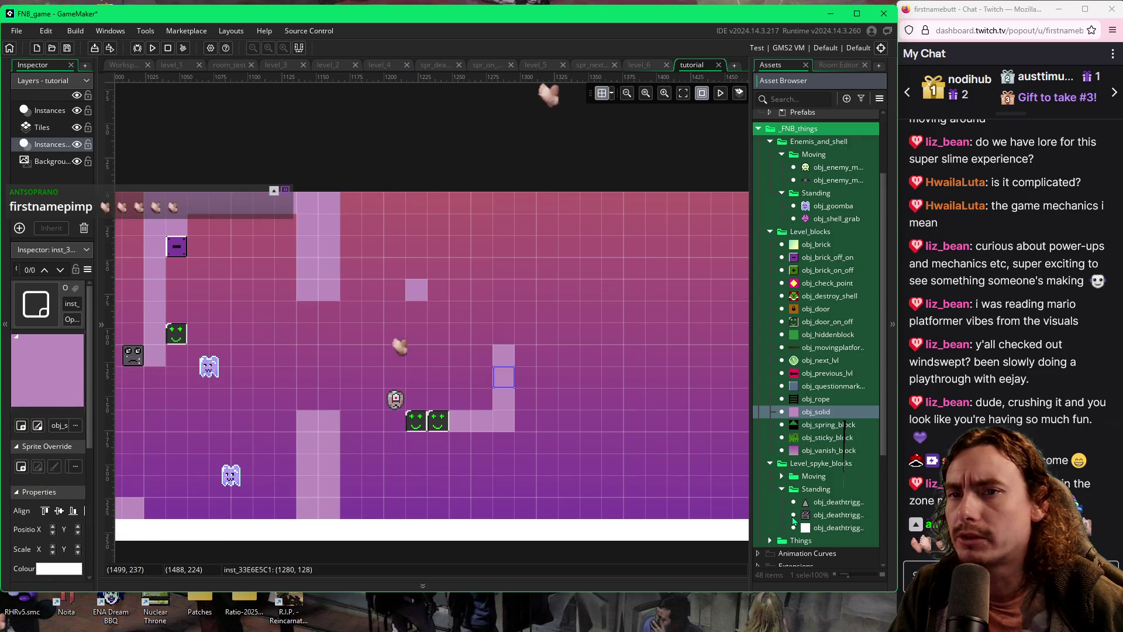
click(795, 517)
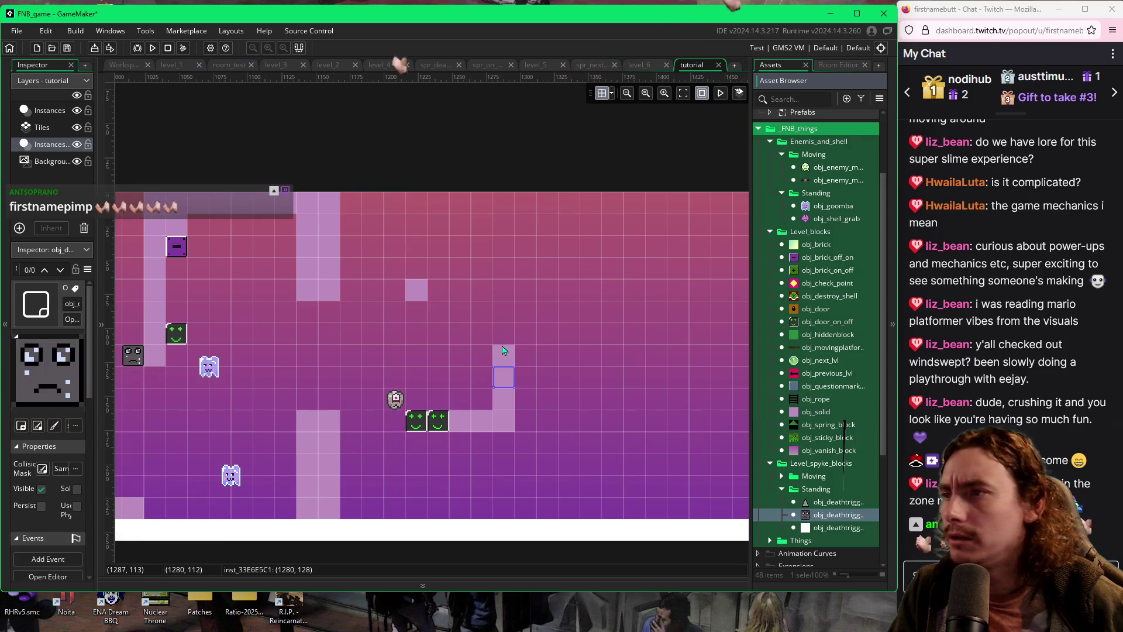
click(482, 396)
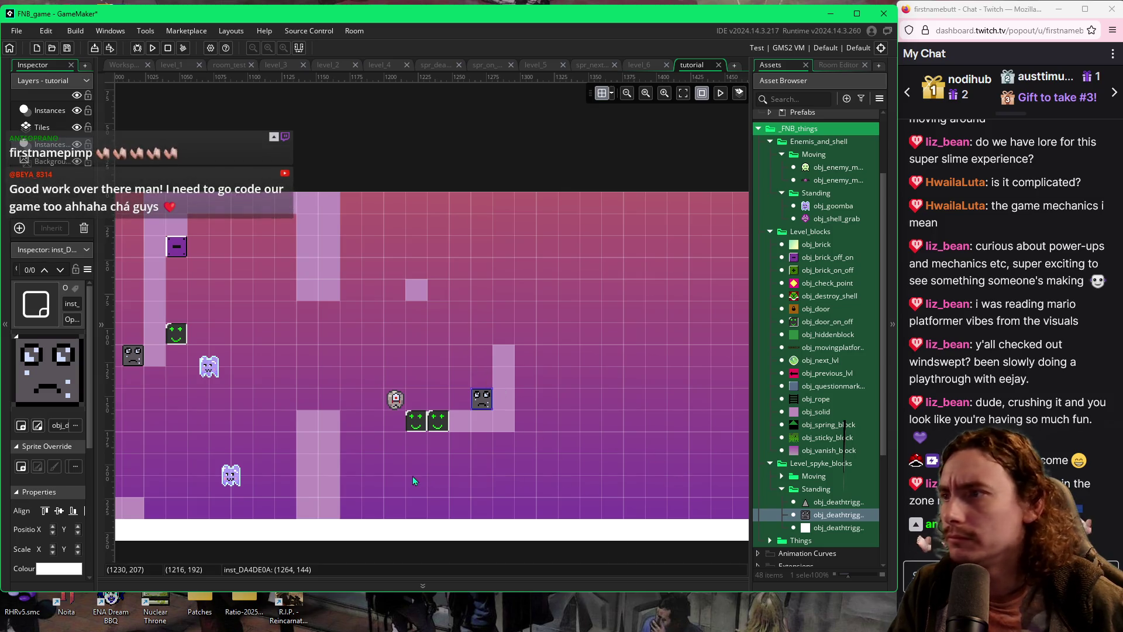
scroll(386, 428, down, 2)
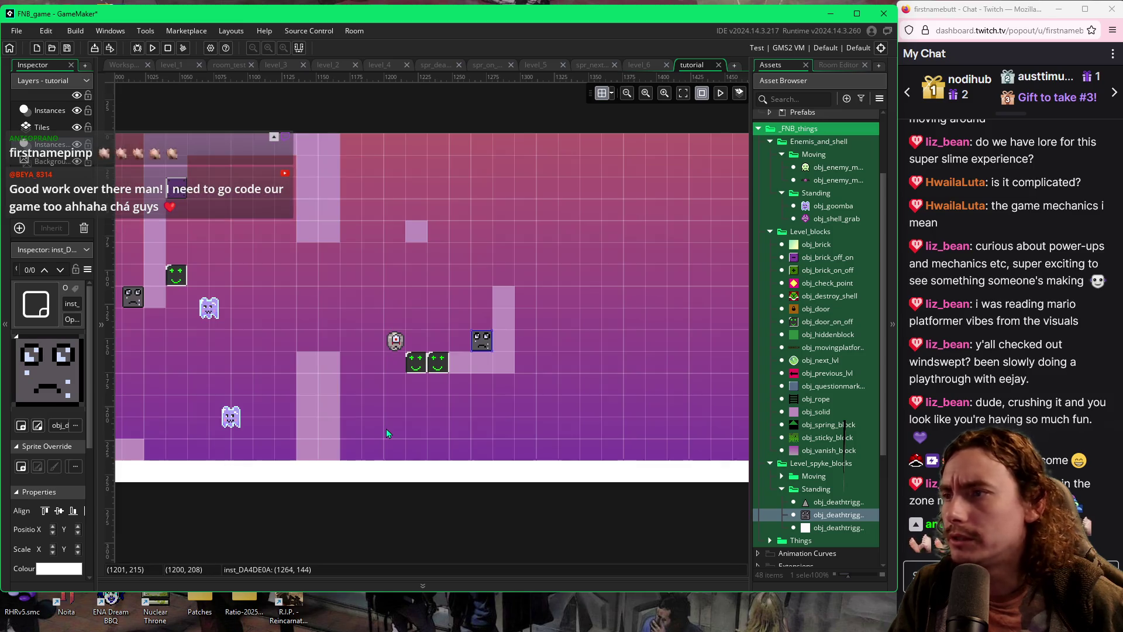
scroll(387, 432, up, 2)
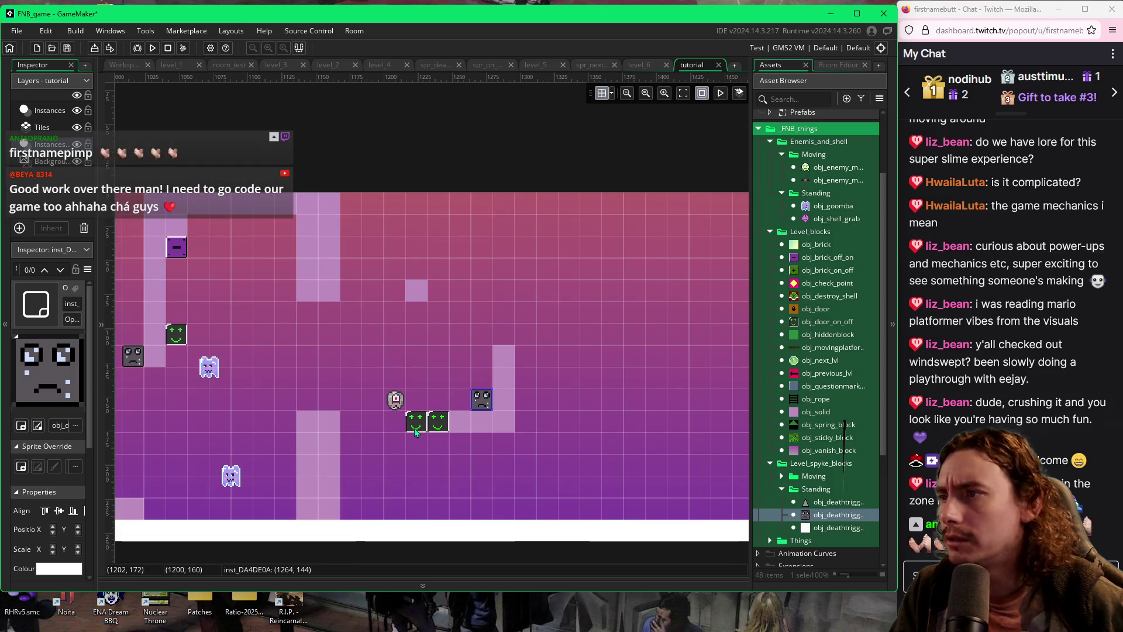
click(539, 412)
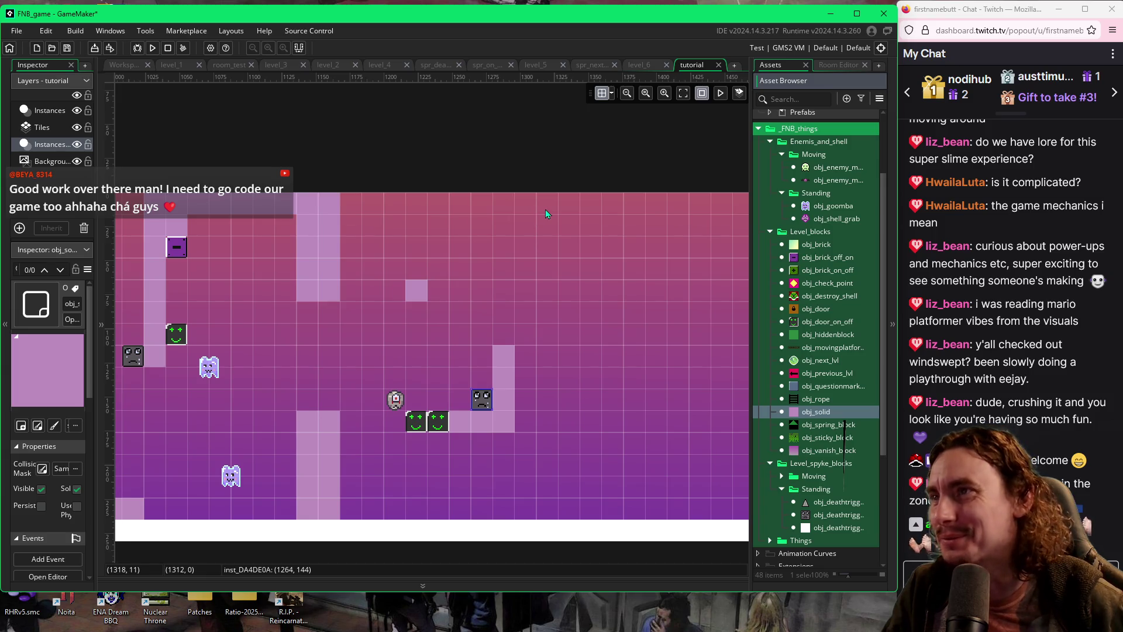
Paint a seven-block obj_solid column down from the top, right of centre, then deselect it
drag(545, 212, 545, 331)
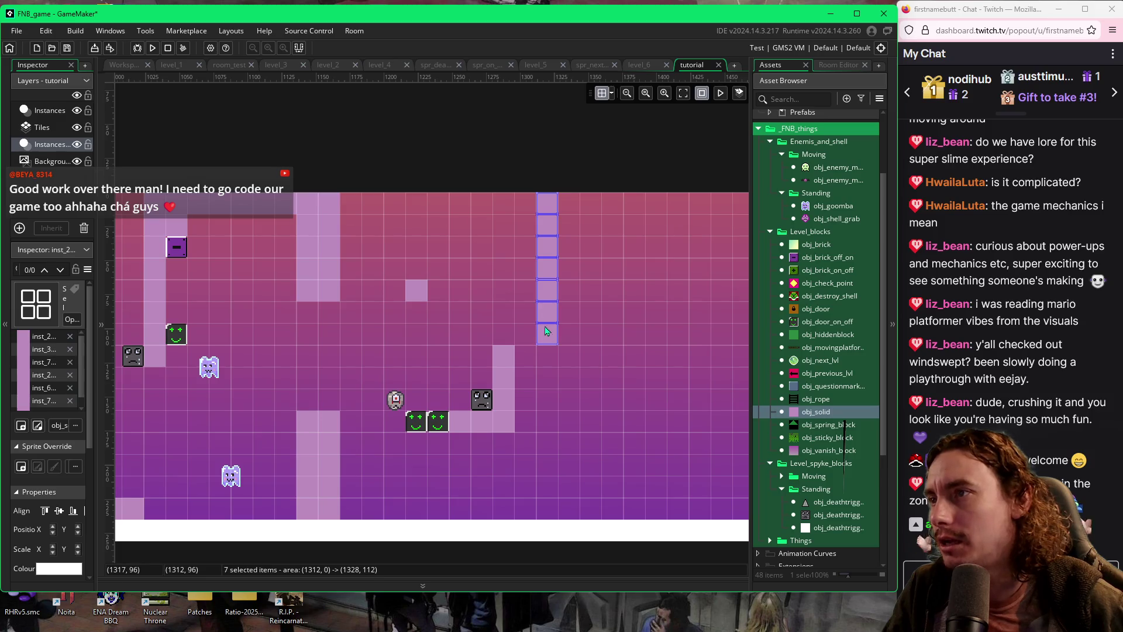
click(581, 322)
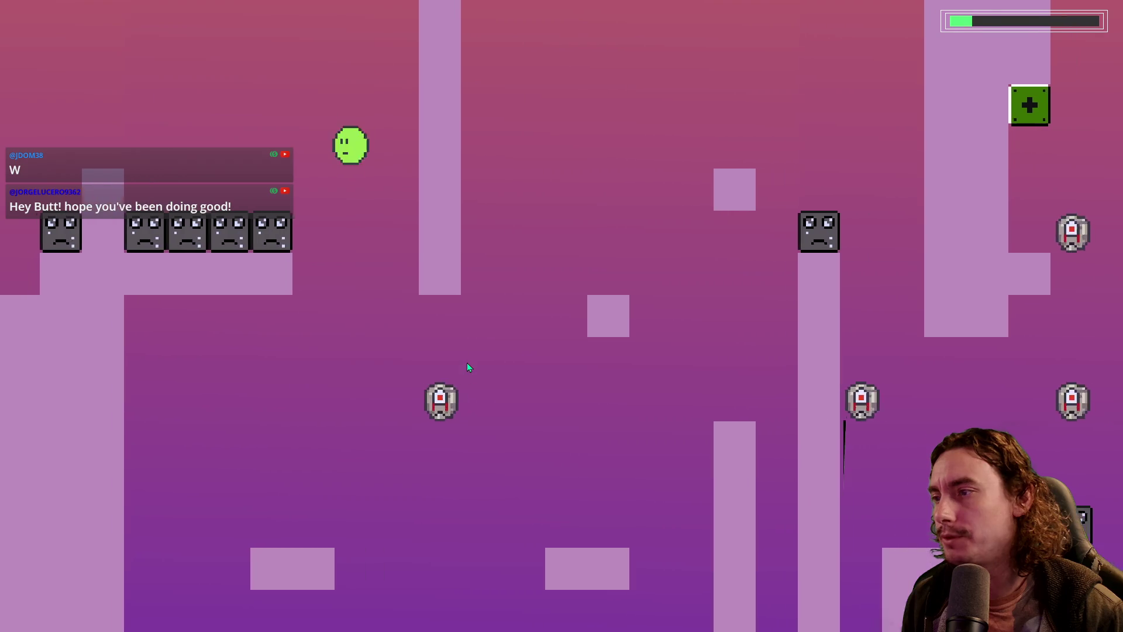
Jump the green blob through the opening area and onto a pillar top
key(space)
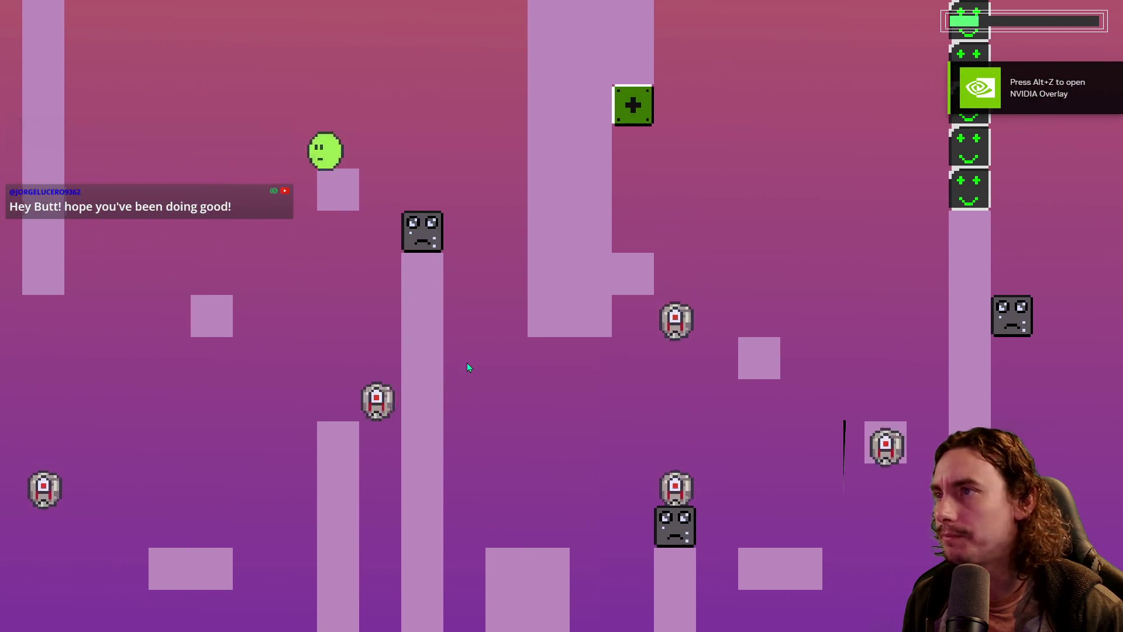
key(space)
key(space)
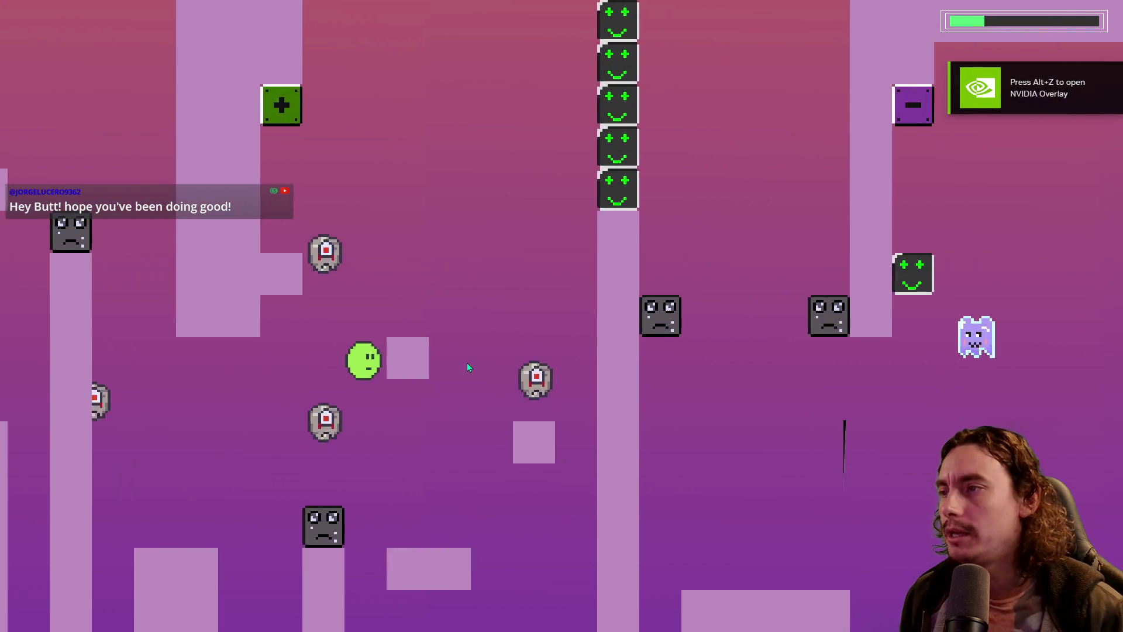
key(space)
key(Left)
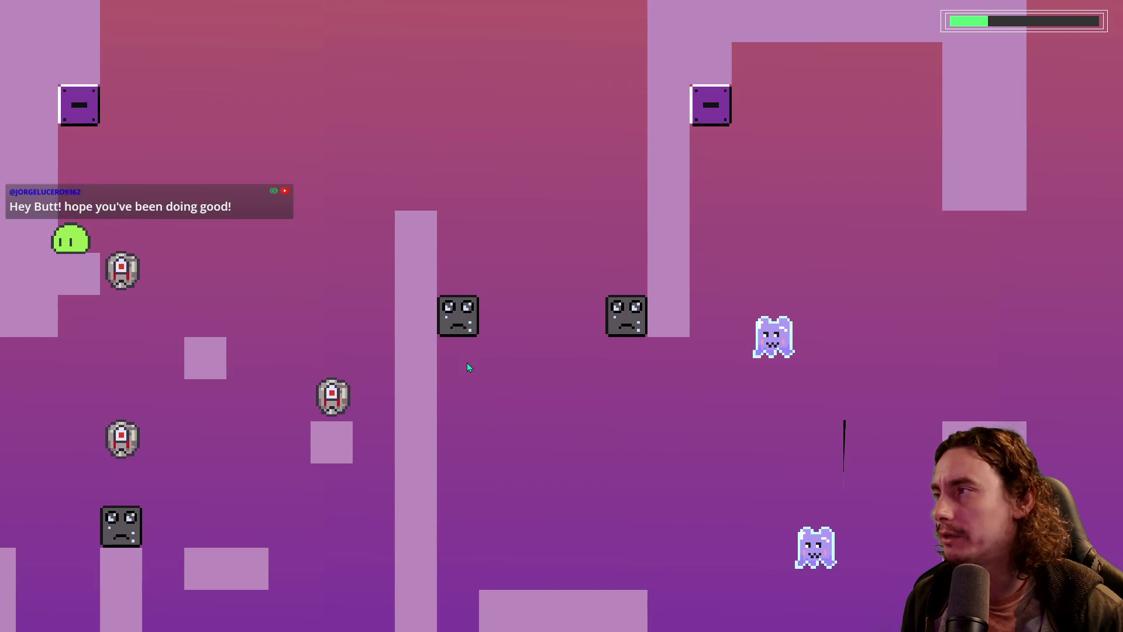
key(Right)
key(space)
key(Right)
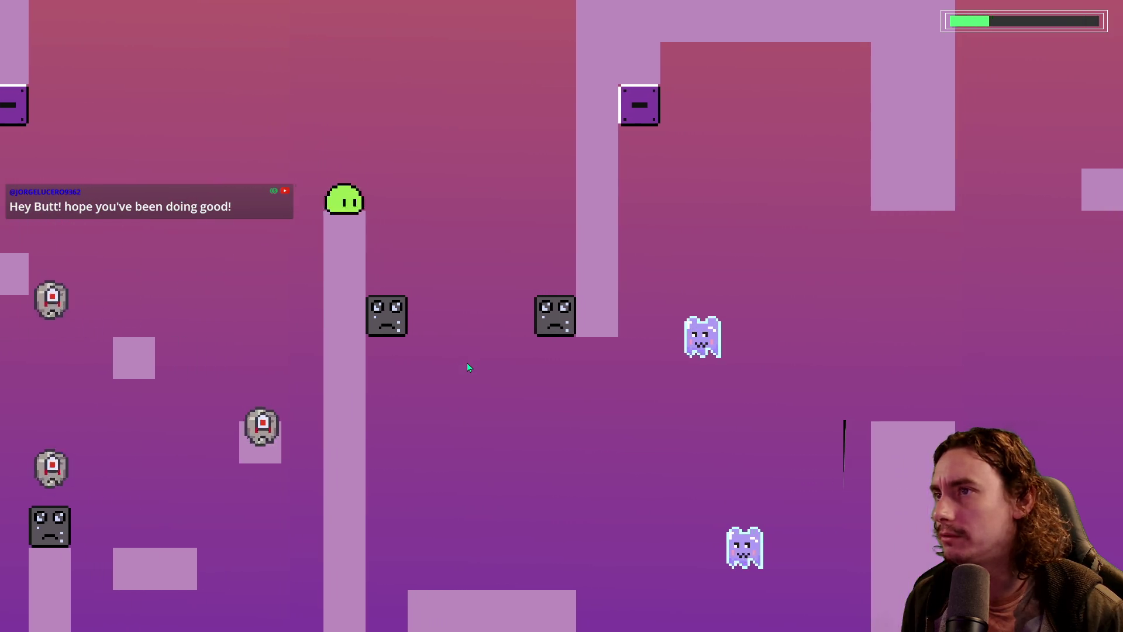
key(space)
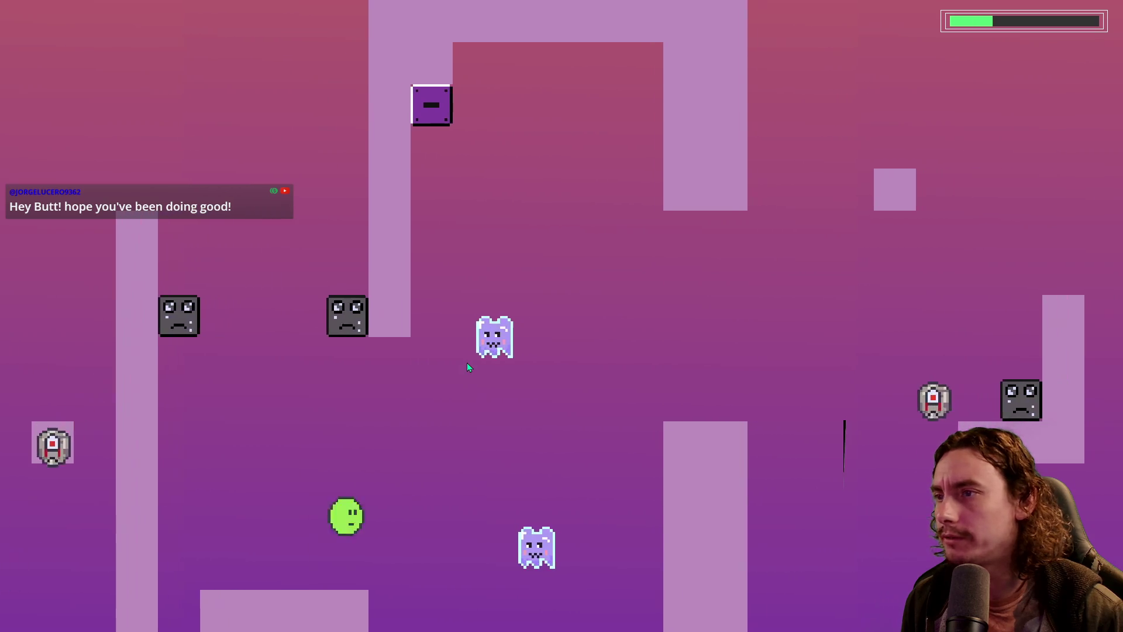
key(Right)
key(space)
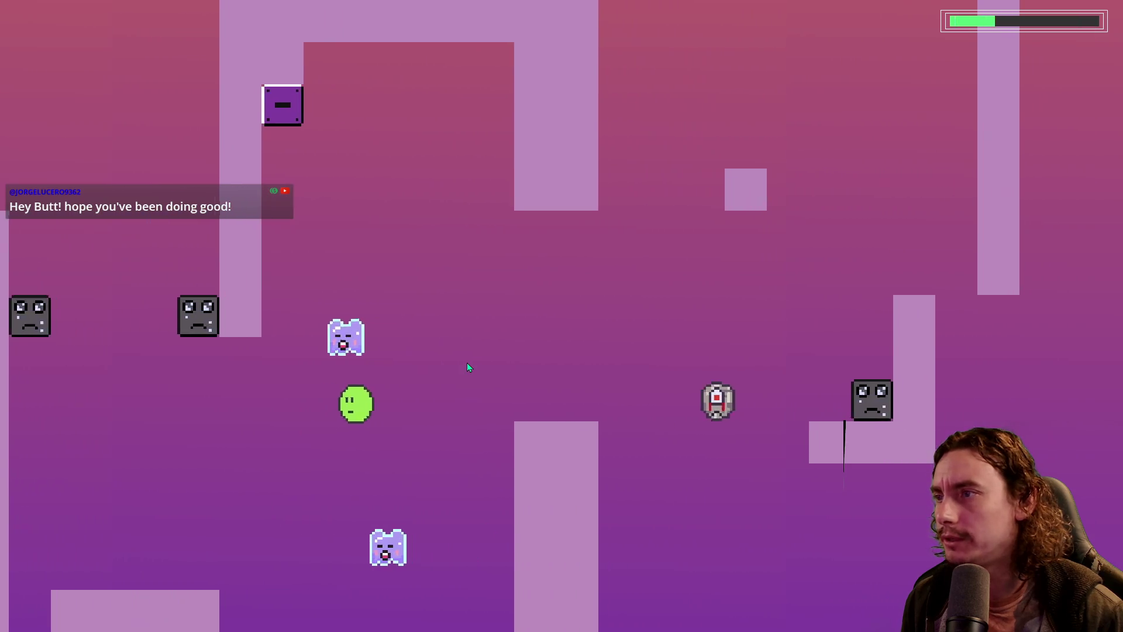
Climb across the pillars and small blocks with left and right jumps
key(space)
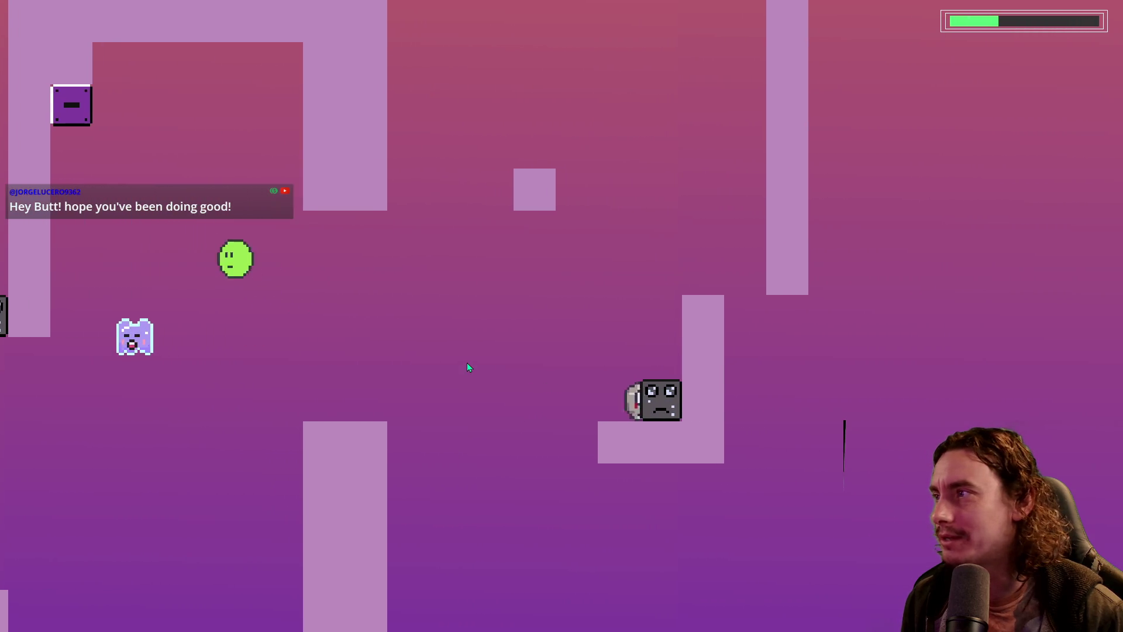
key(Left)
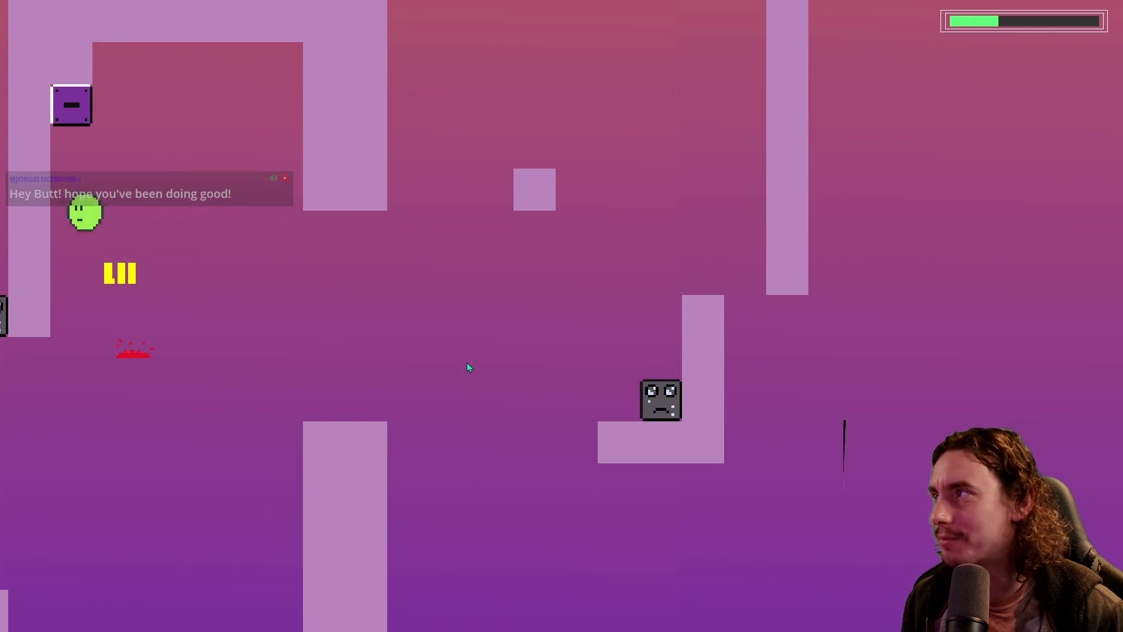
key(space)
key(Right)
key(Right)
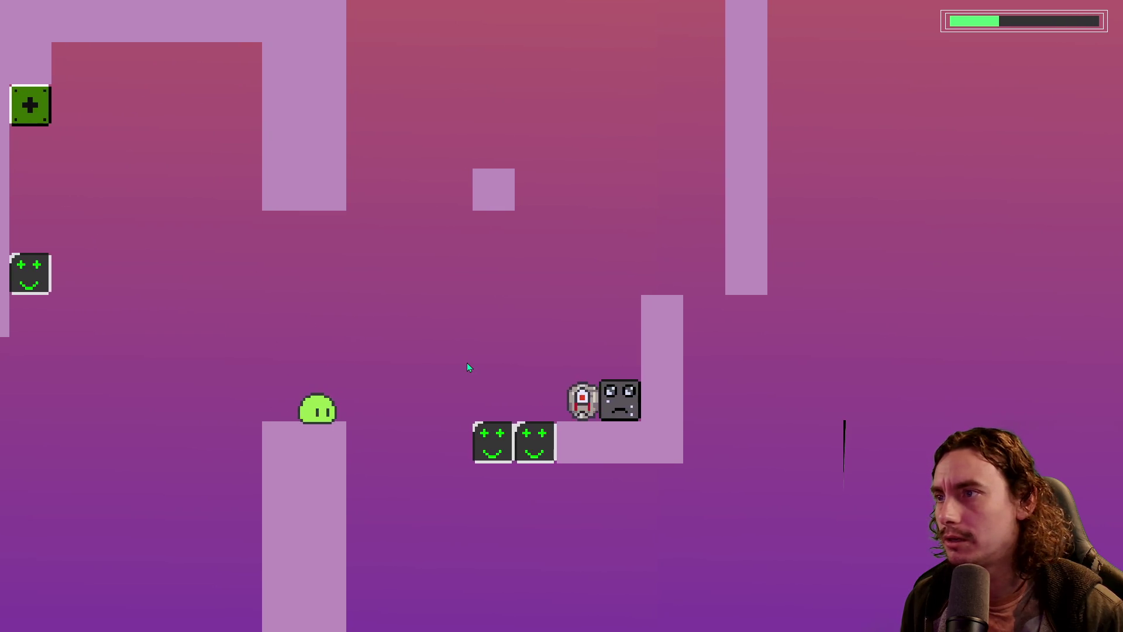
key(space)
key(Right)
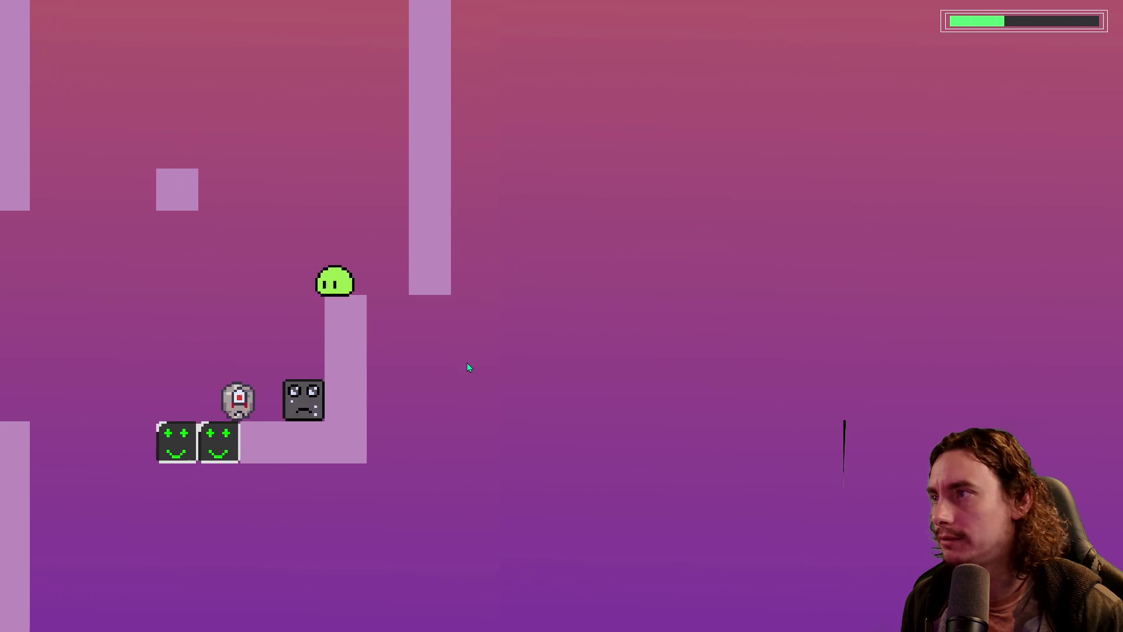
key(space)
key(Left)
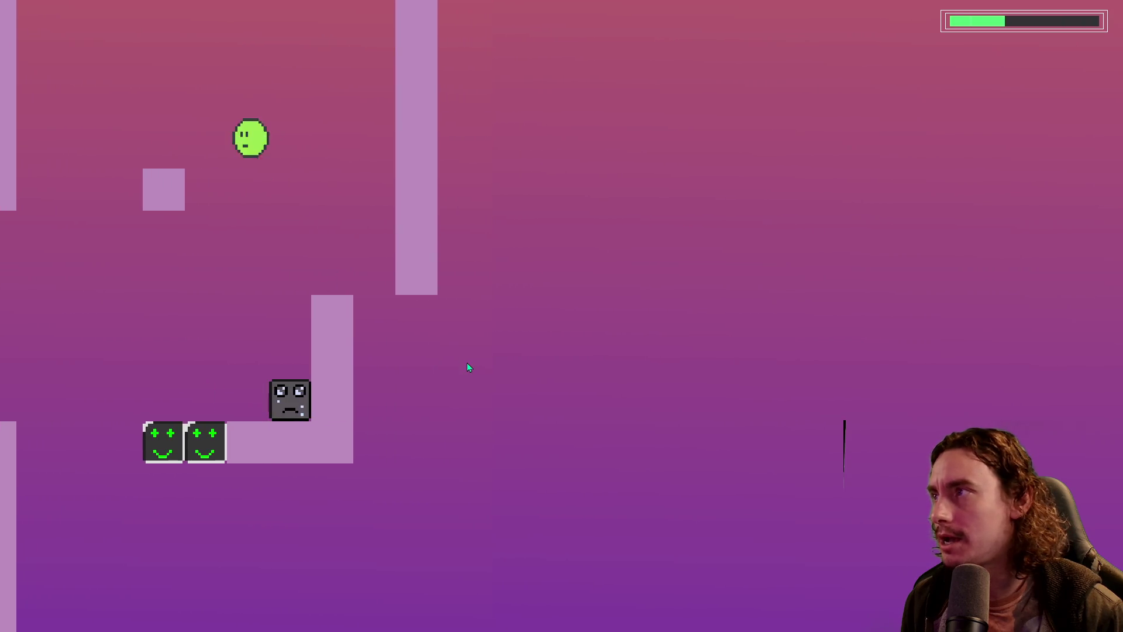
key(space)
key(Right)
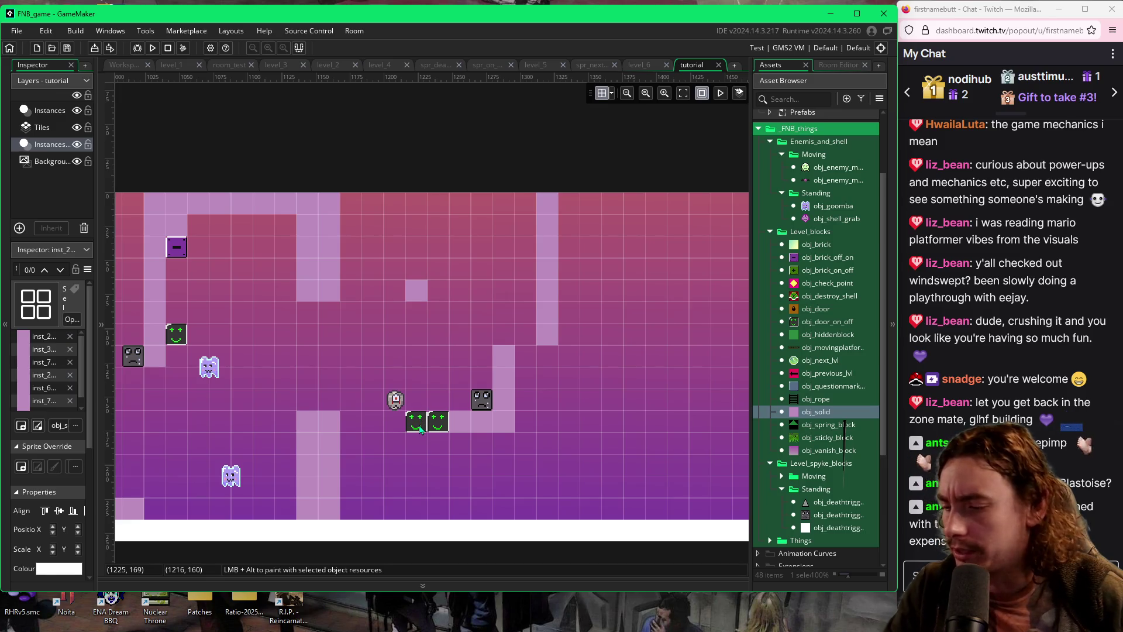
Lower the smiley blocks, grey enemy and ledge one row, then add obj_door_on_off atop the step column
mouse_move(420, 430)
mouse_down()
mouse_move(502, 408)
mouse_move(515, 354)
mouse_up()
ctrl+click(491, 401)
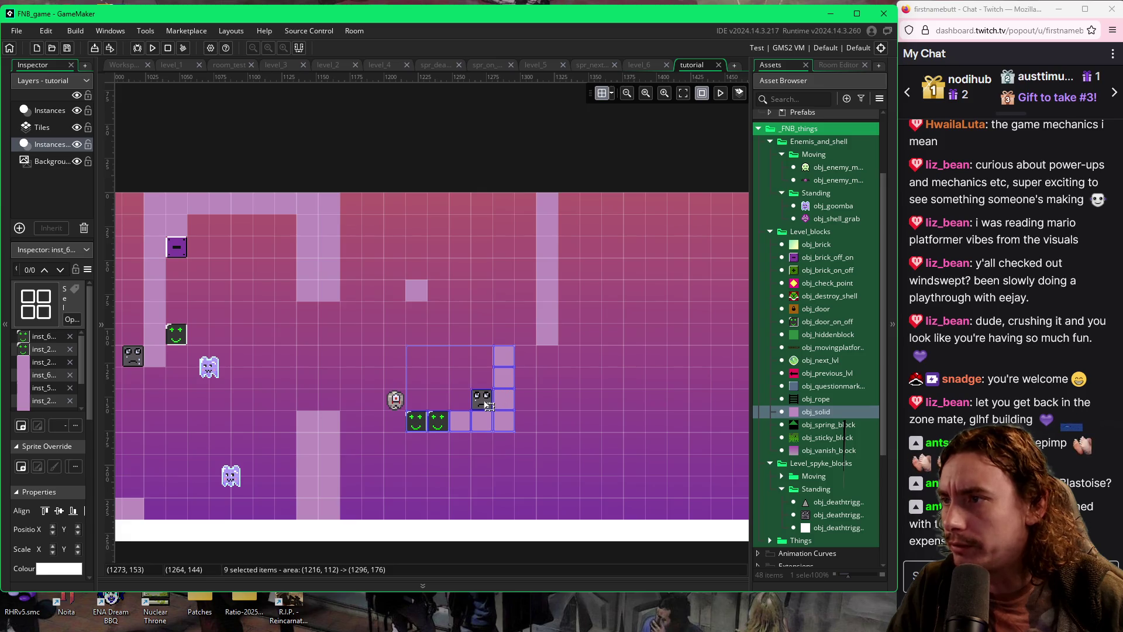
drag(490, 403, 488, 422)
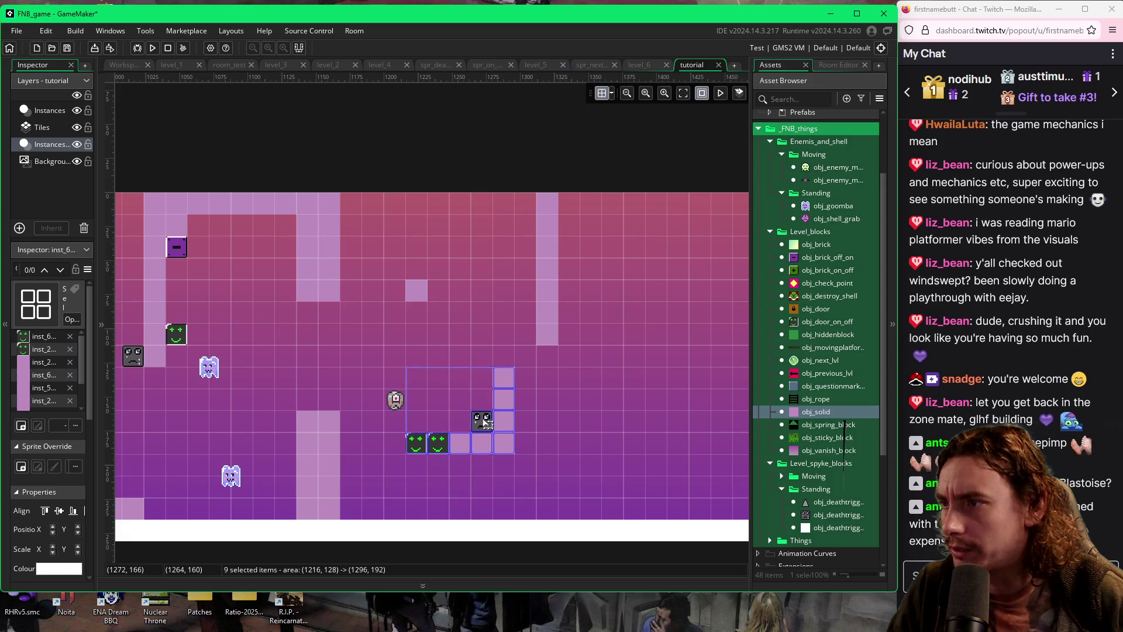
click(461, 341)
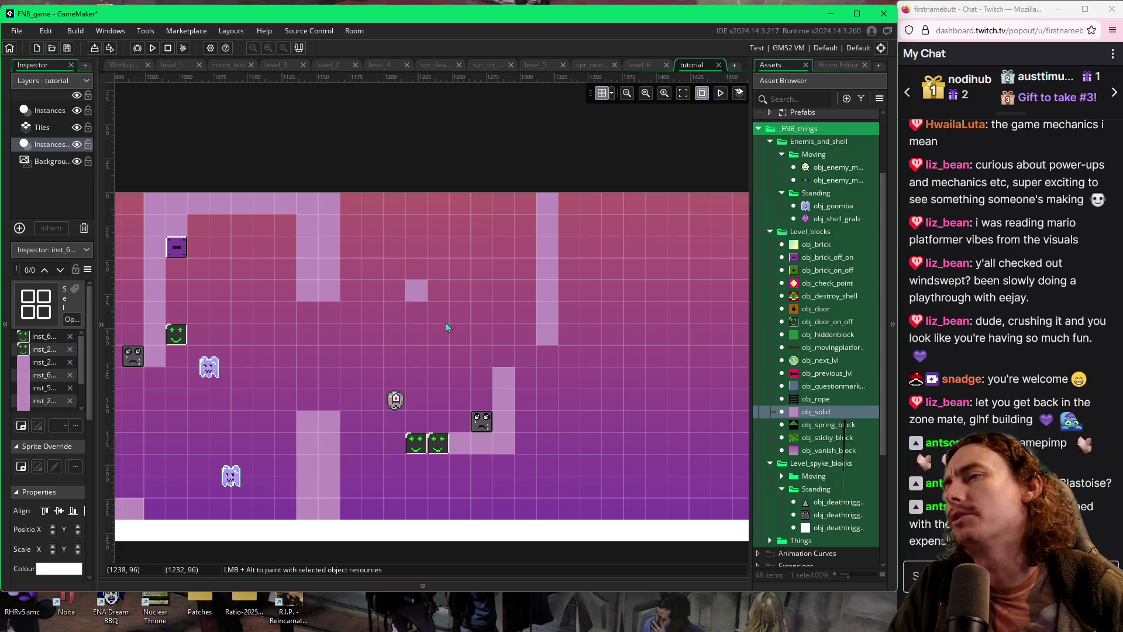
drag(415, 295, 428, 314)
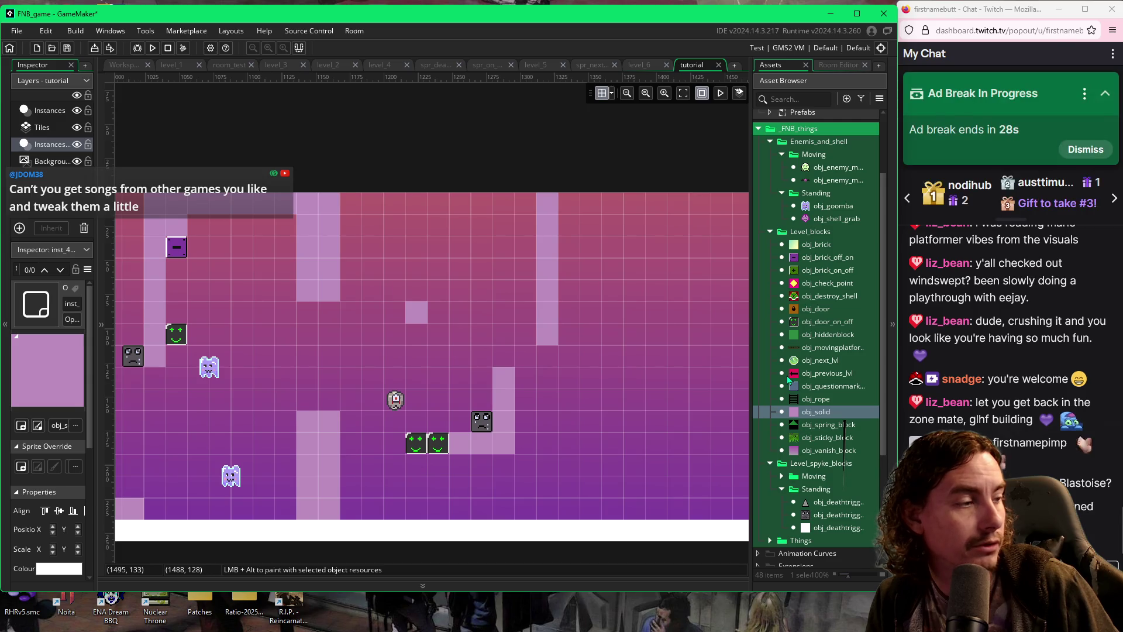
drag(827, 321, 495, 379)
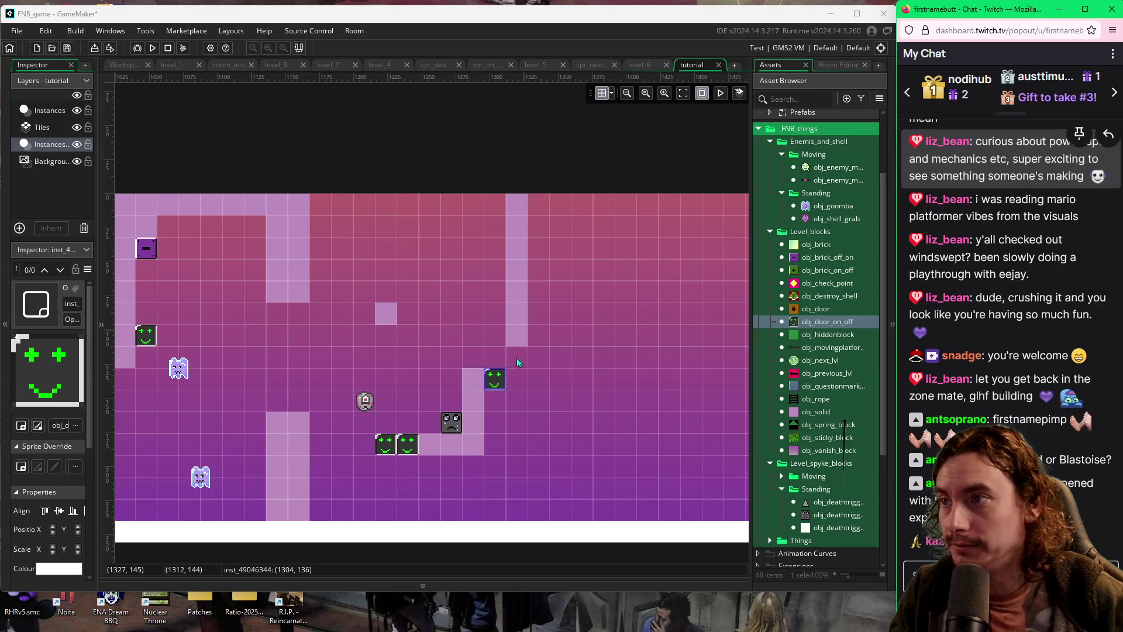
Add one more obj_solid block beneath the hanging column right of centre
click(799, 415)
mouse_move(798, 419)
mouse_down()
mouse_move(508, 352)
mouse_move(518, 358)
mouse_up()
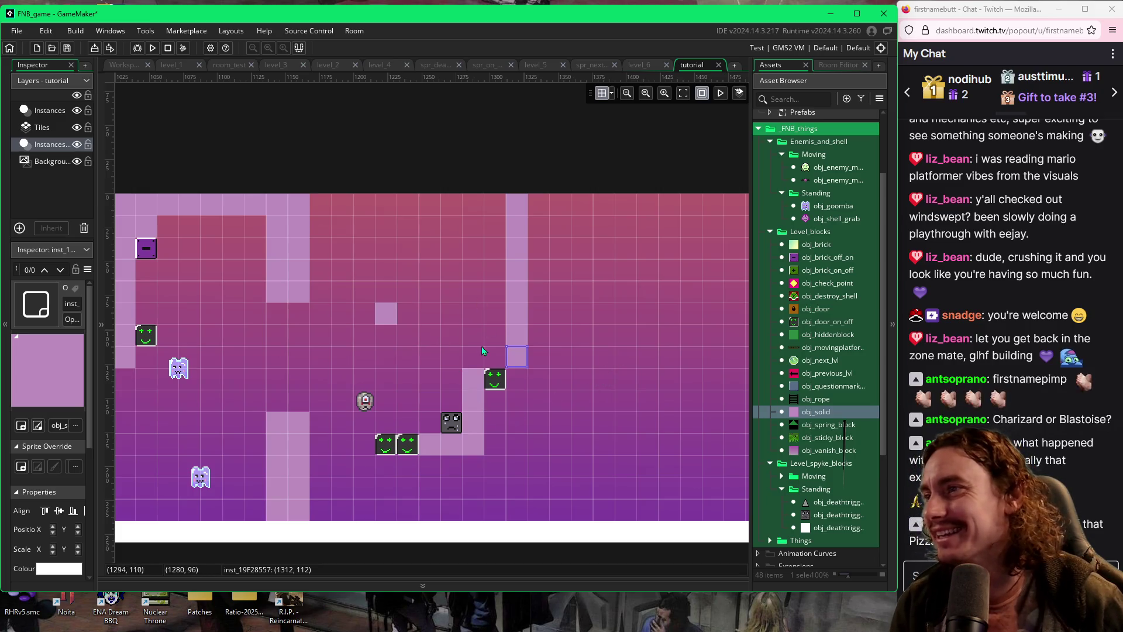
Move the green plus block three grid cells to the left
click(796, 277)
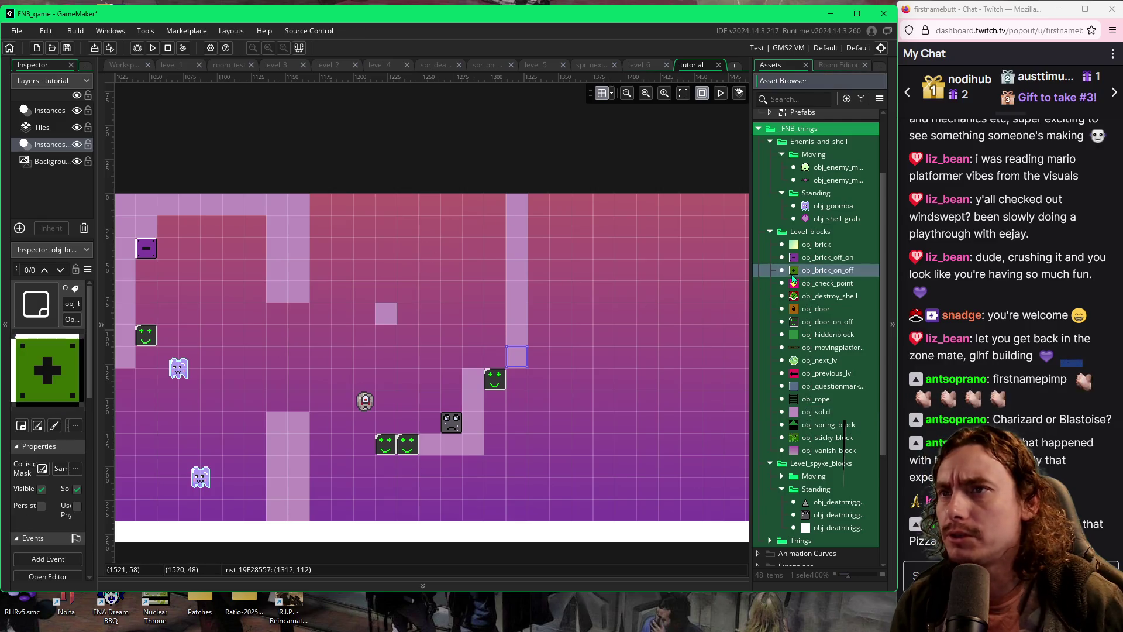
click(383, 213)
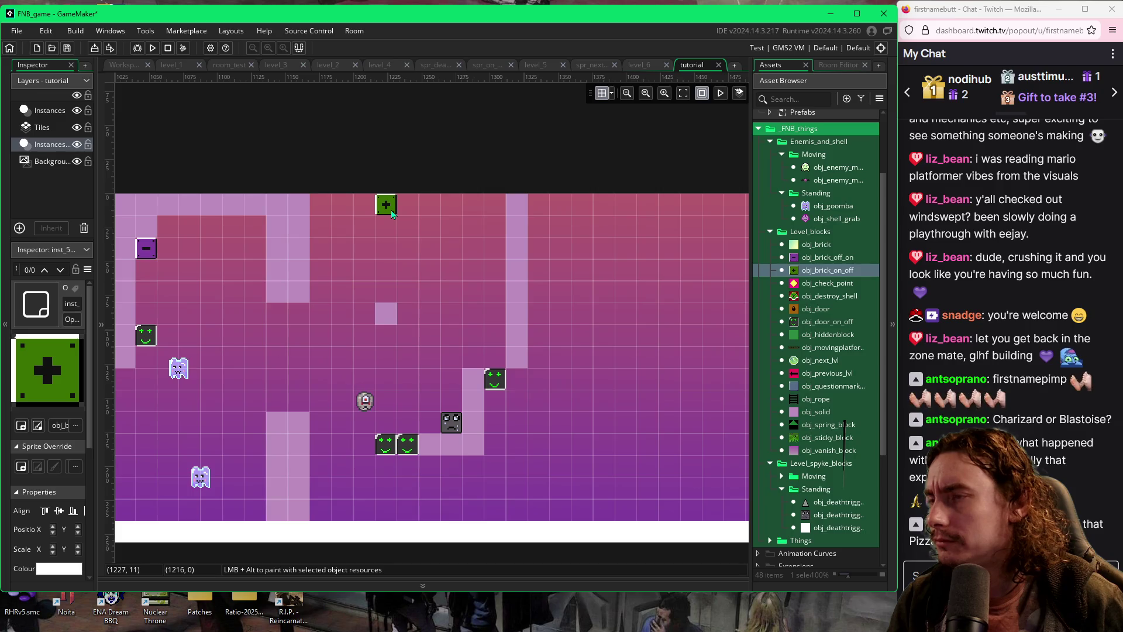
drag(392, 214, 337, 212)
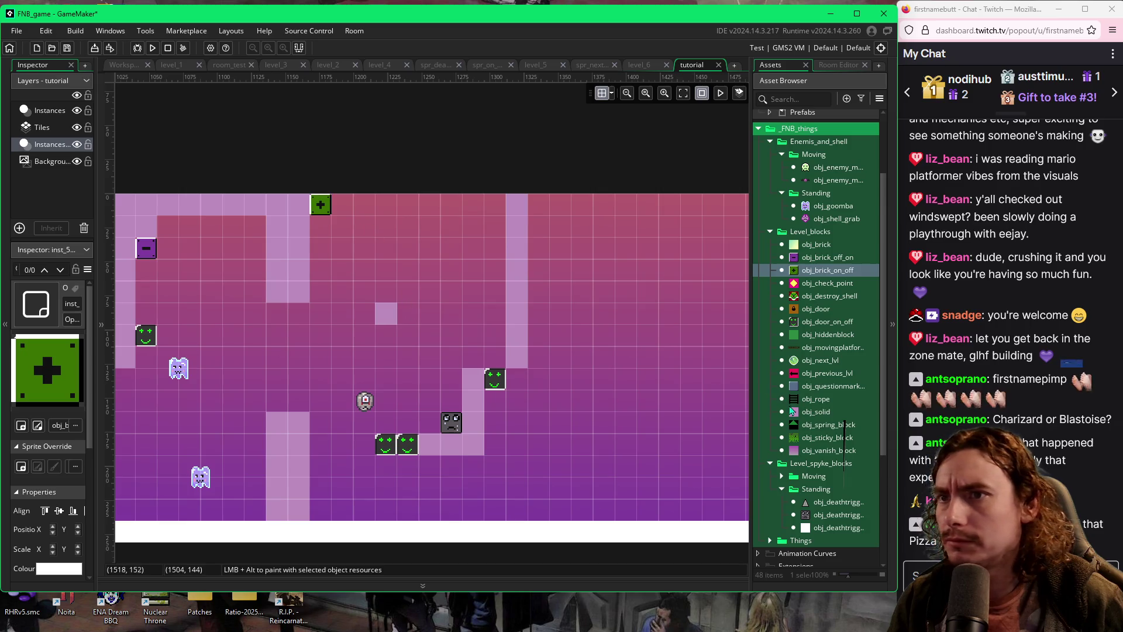
Place an obj_solid block next to the left pillar and save the project with Ctrl+S
click(793, 411)
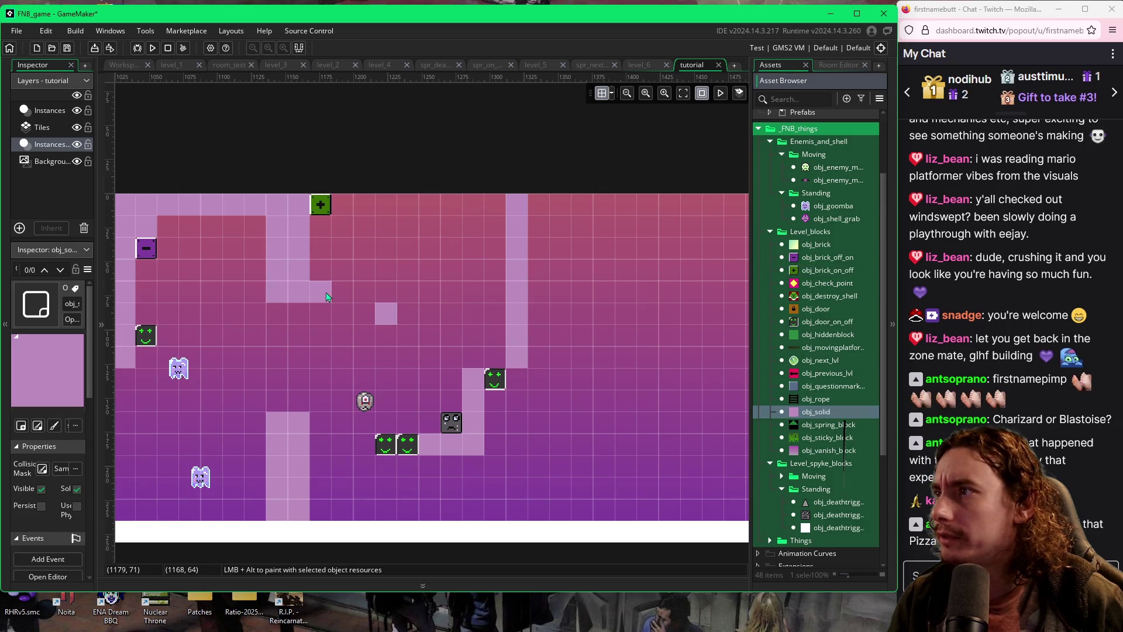
alt+click(328, 295)
click(353, 288)
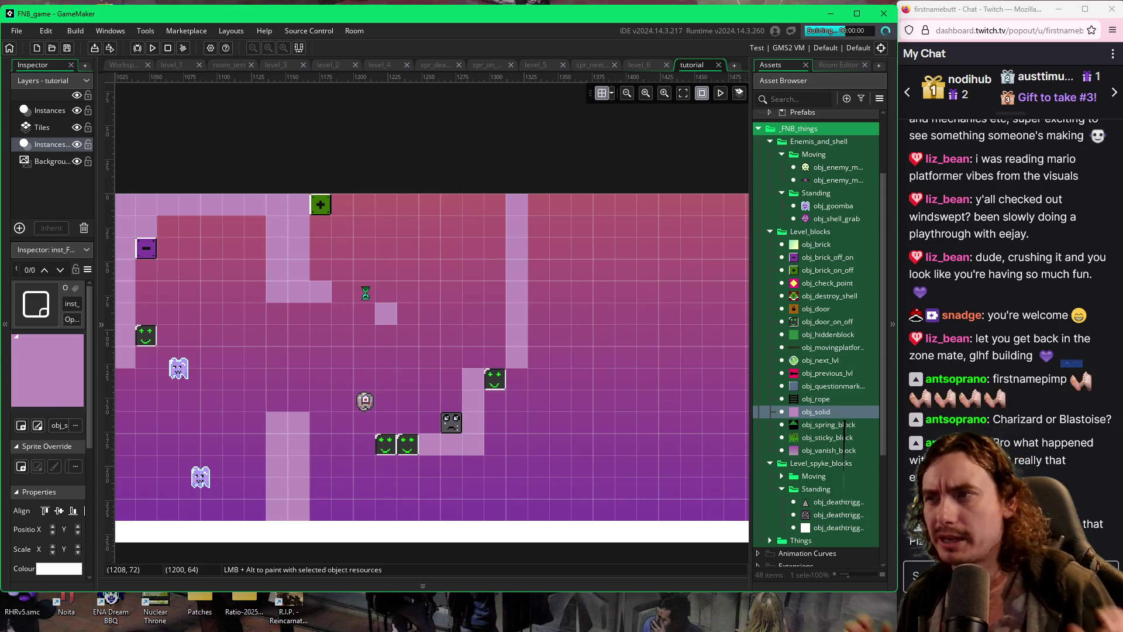
key(ctrl+s)
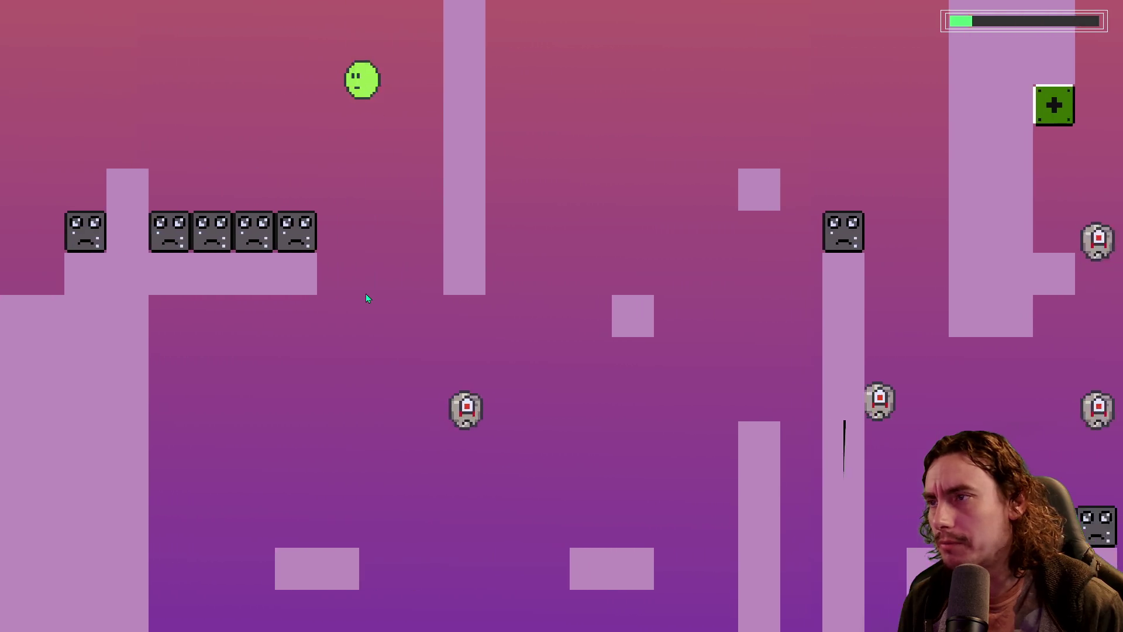
Jump the blob up the sad-face steps, across the gap and onto the small block
key(space)
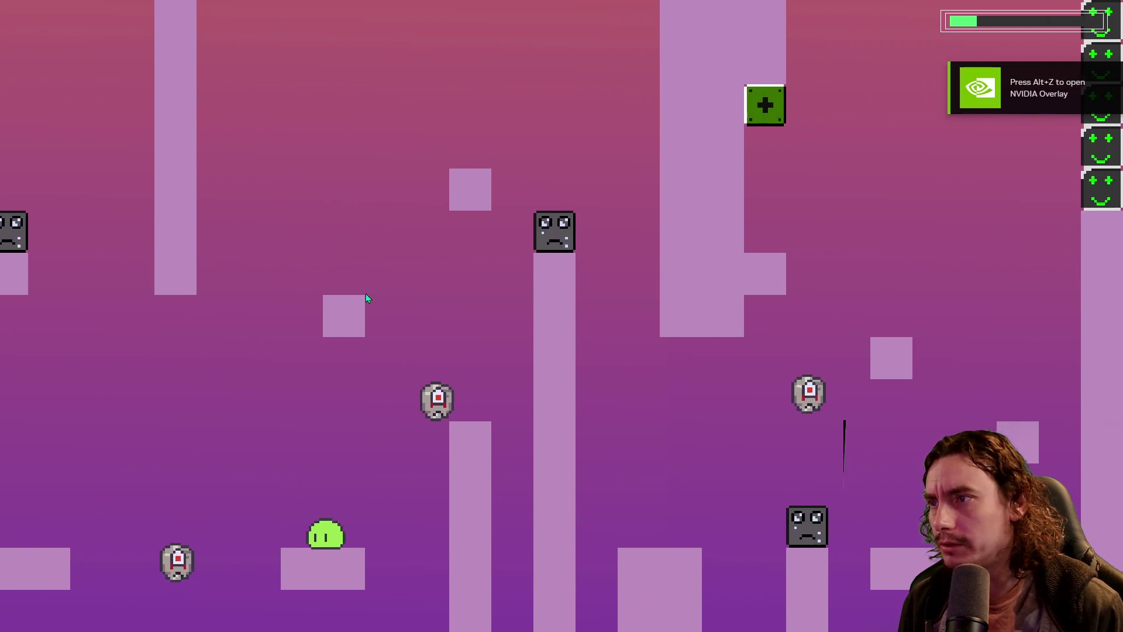
key(space)
key(space)
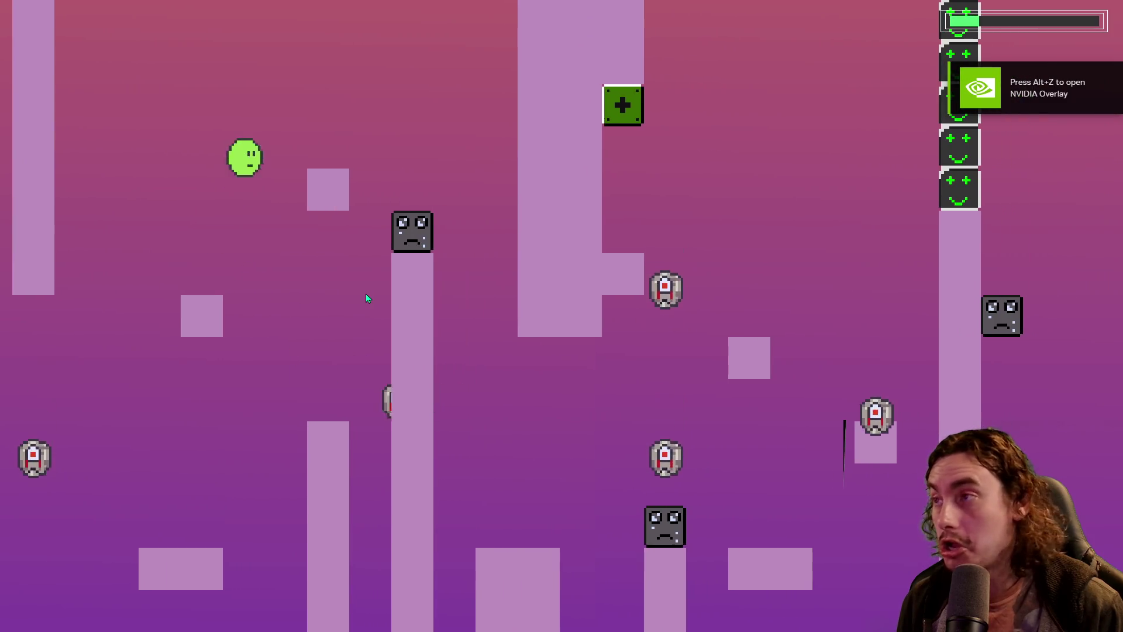
key(space)
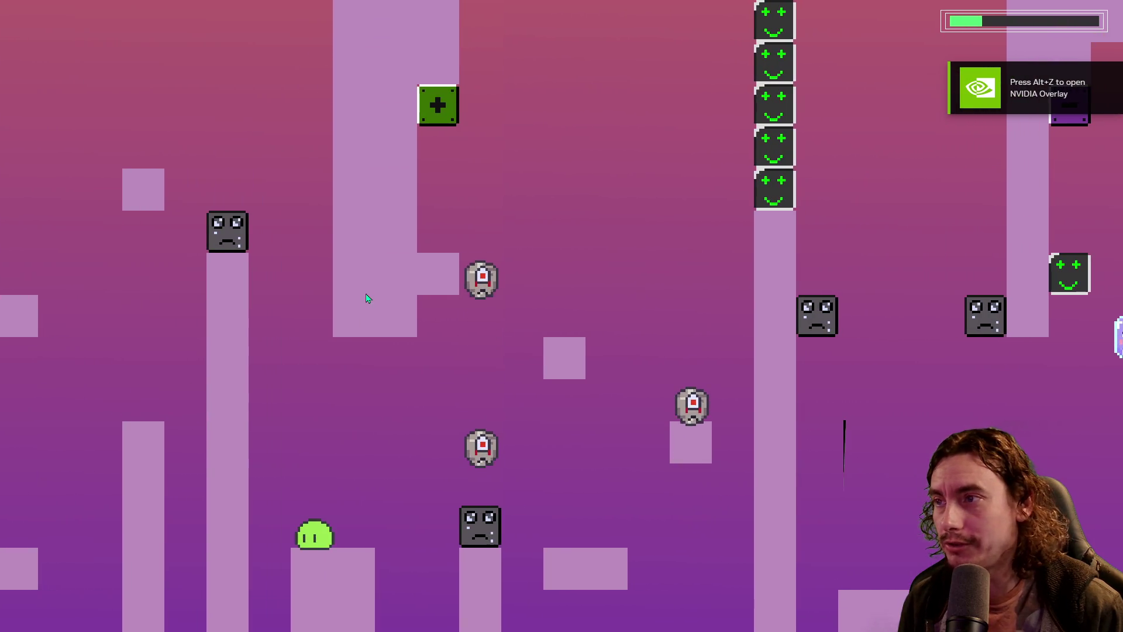
key(space)
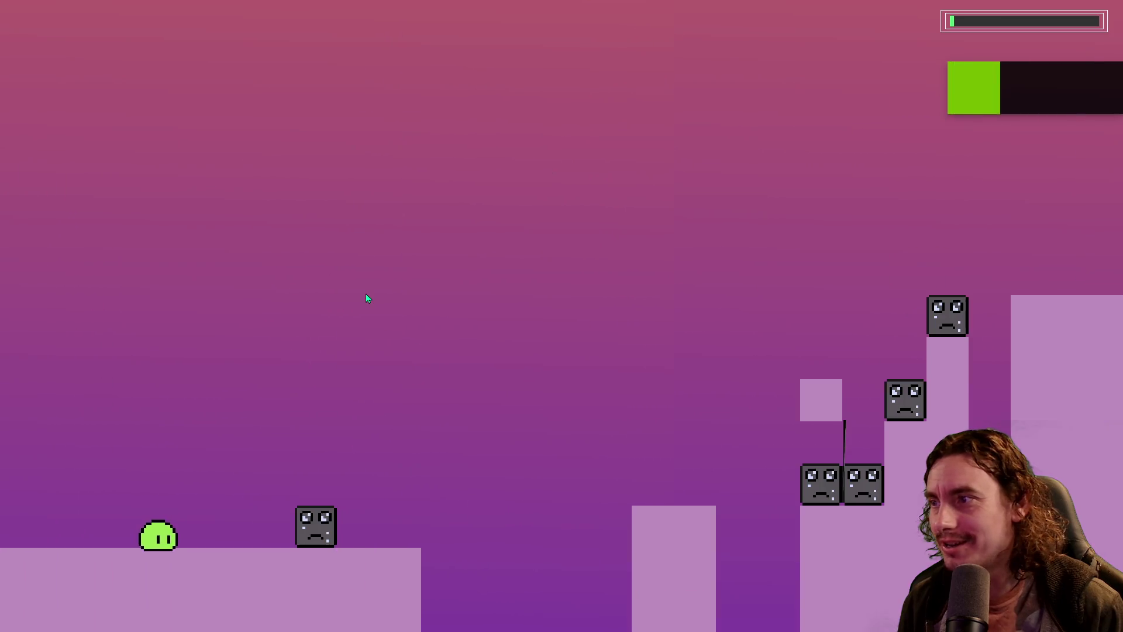
key(space)
key(space)
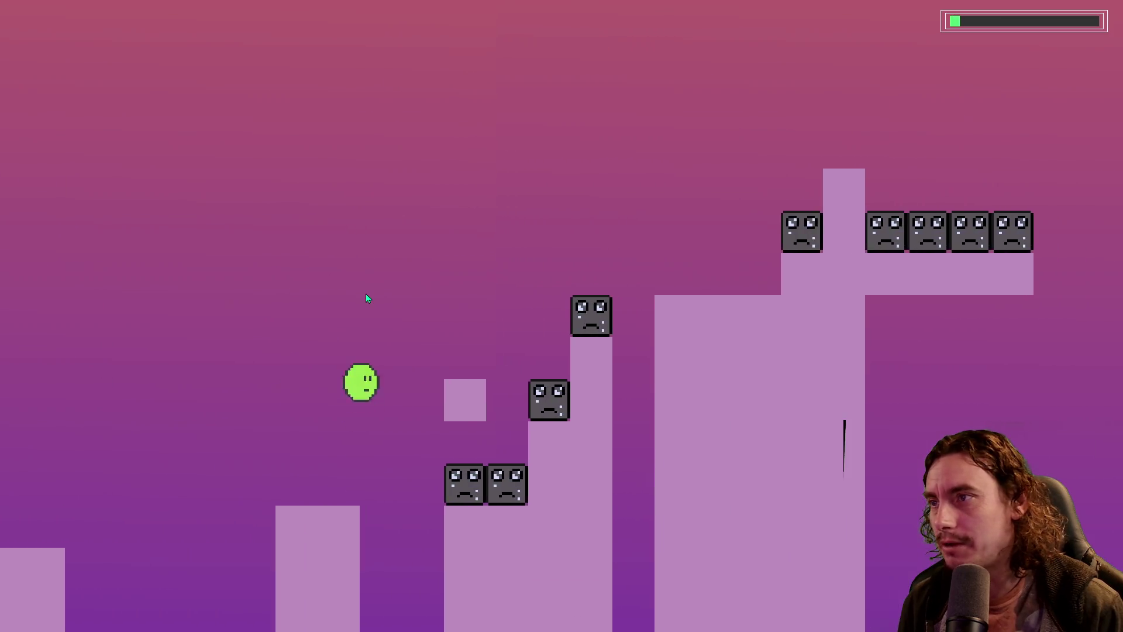
key(space)
key(space)
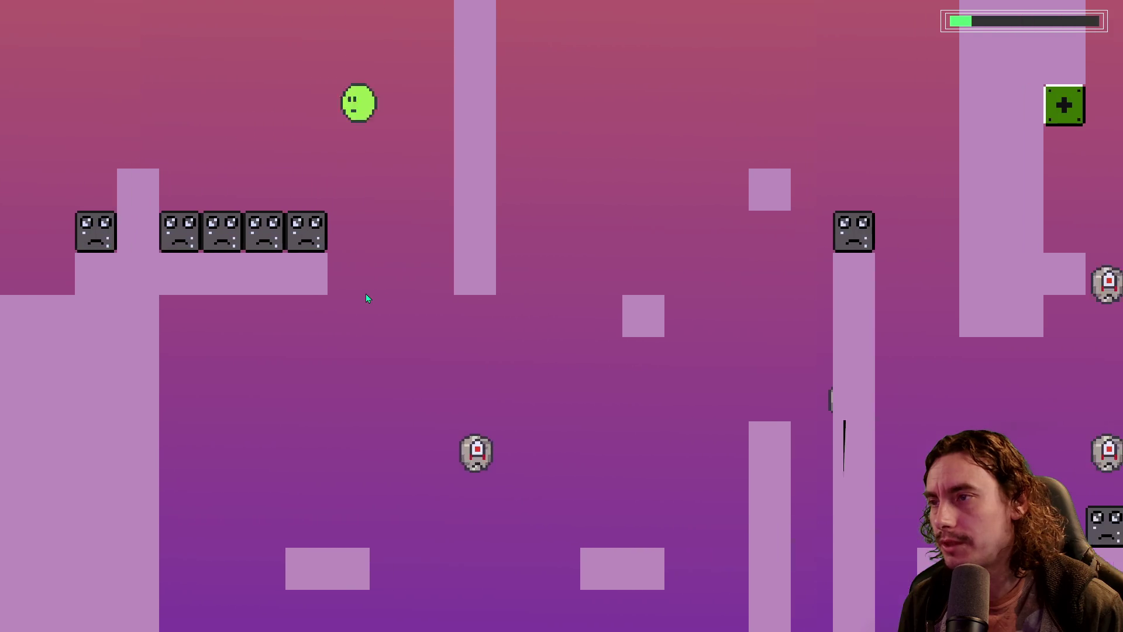
key(space)
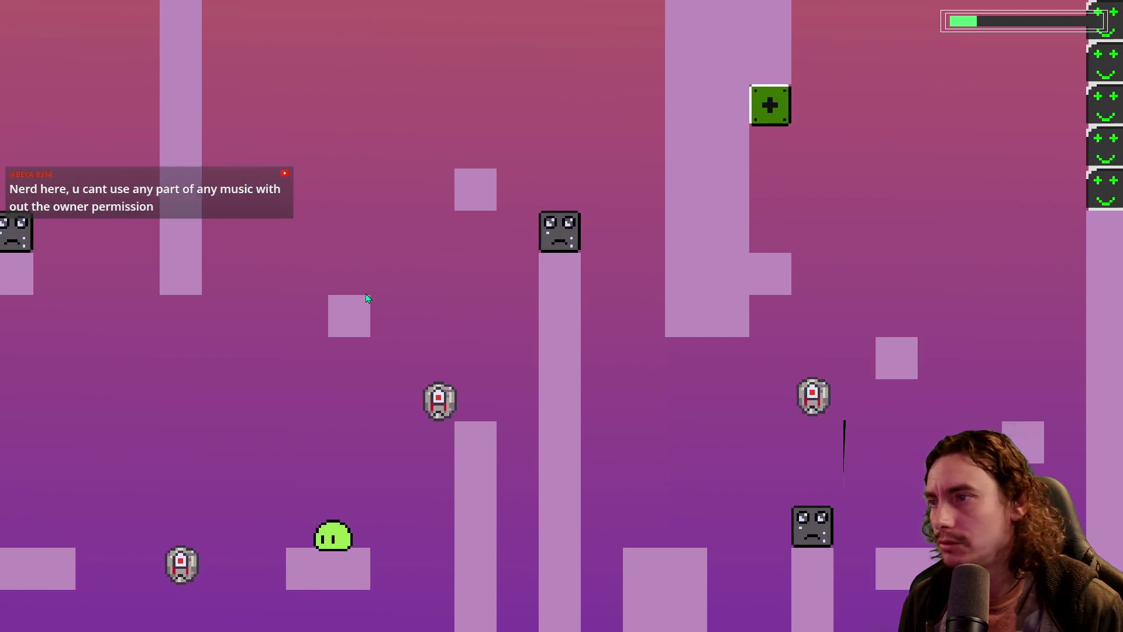
key(space)
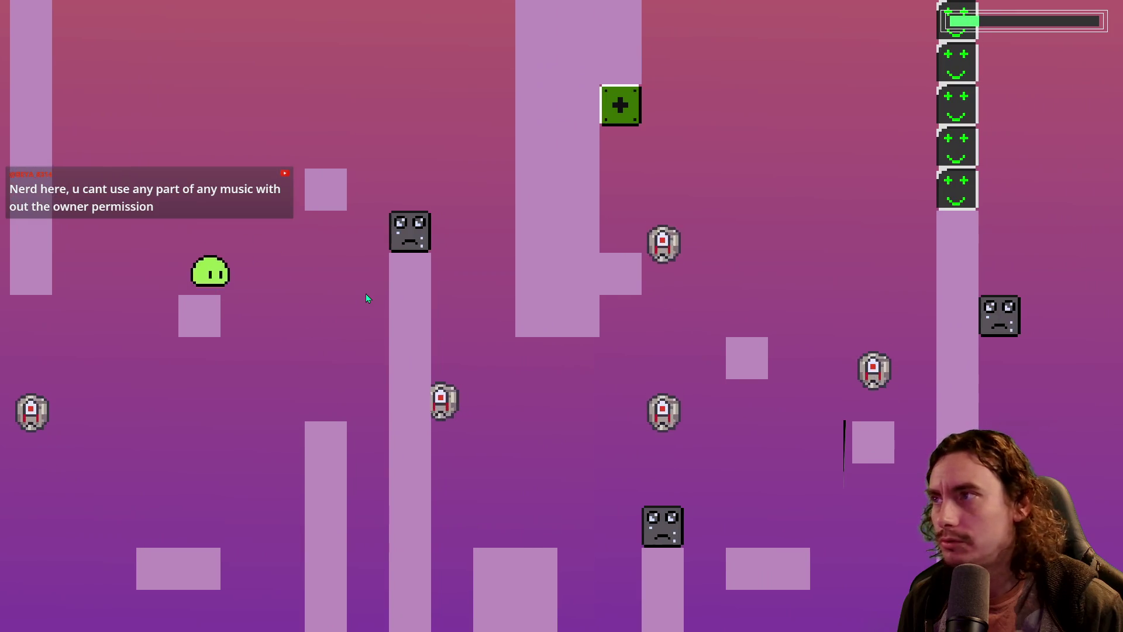
key(space)
key(space)
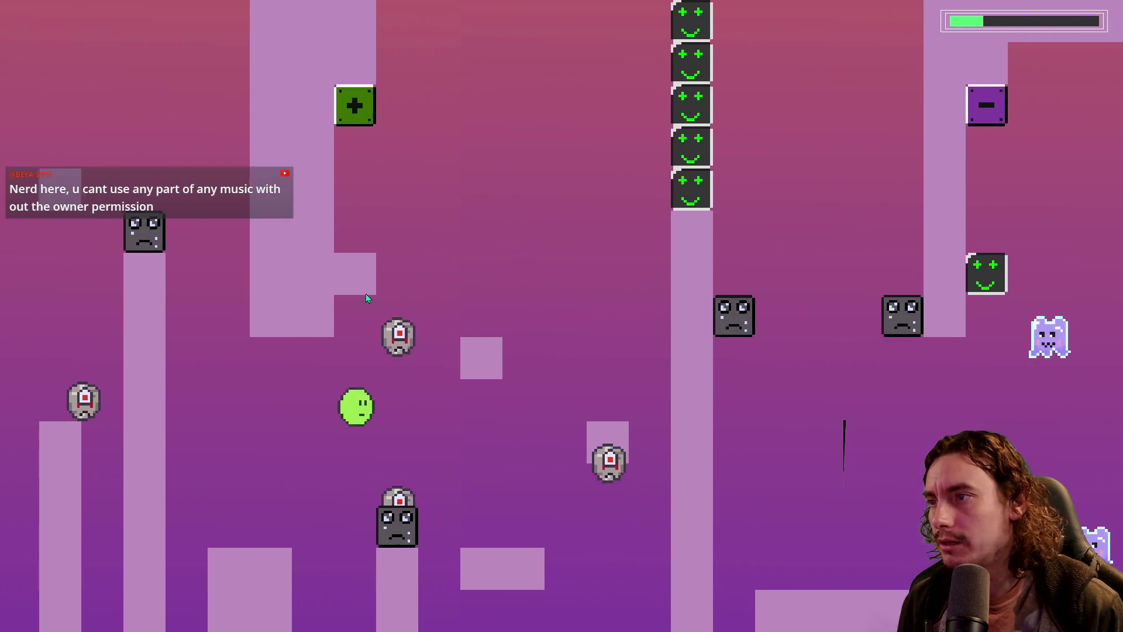
key(space)
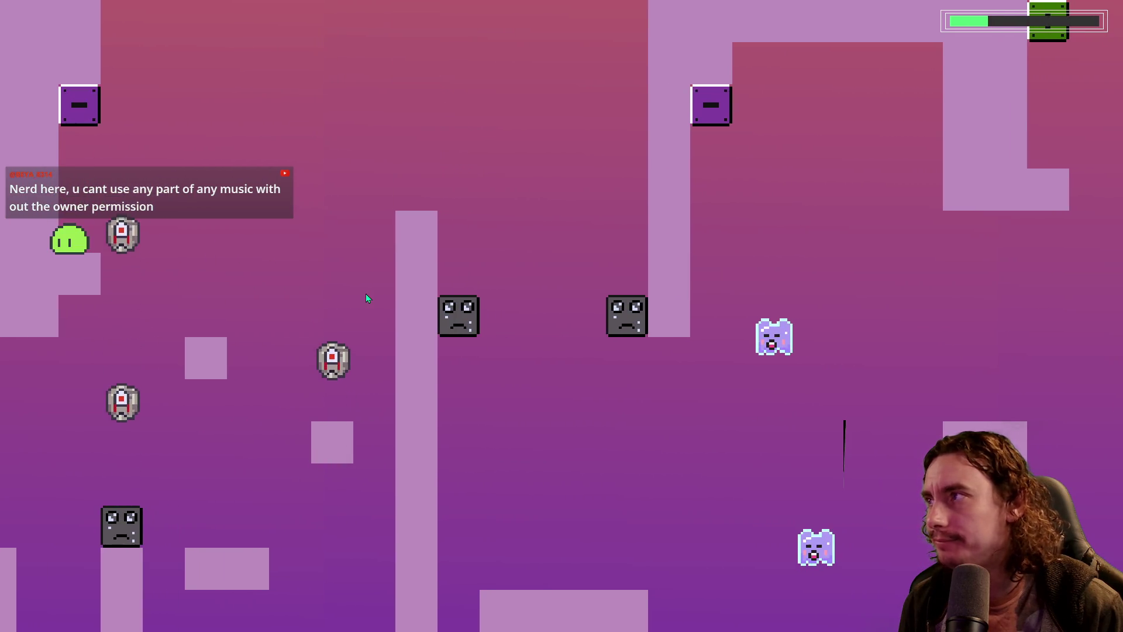
Jump onto the tall column and hit the minus block to switch the smiley blocks
key(space)
key(space)
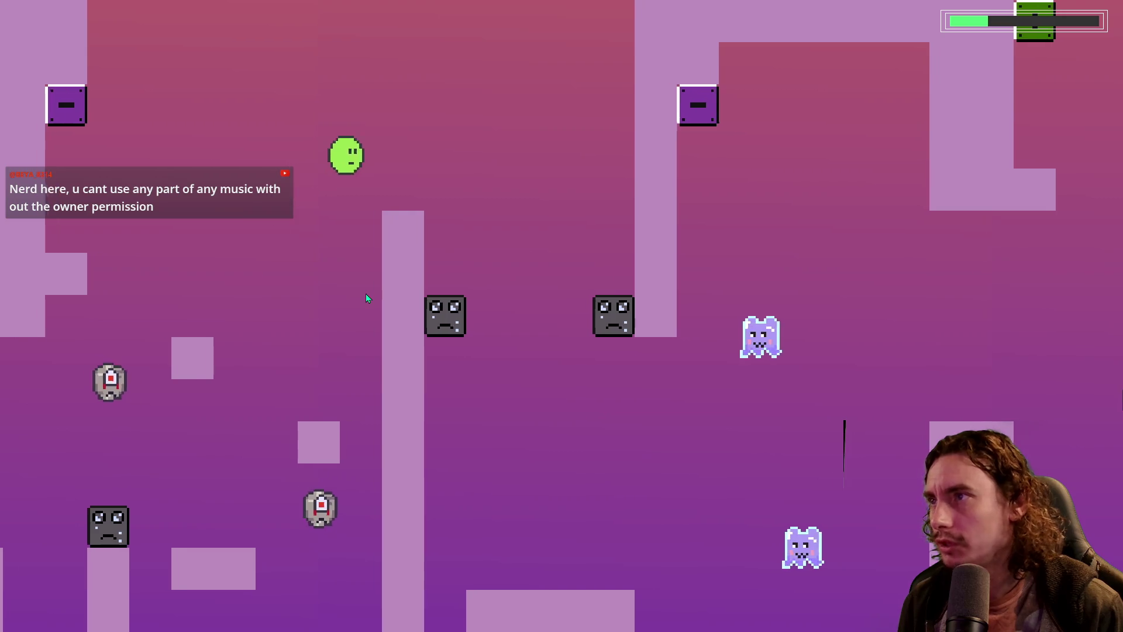
key(space)
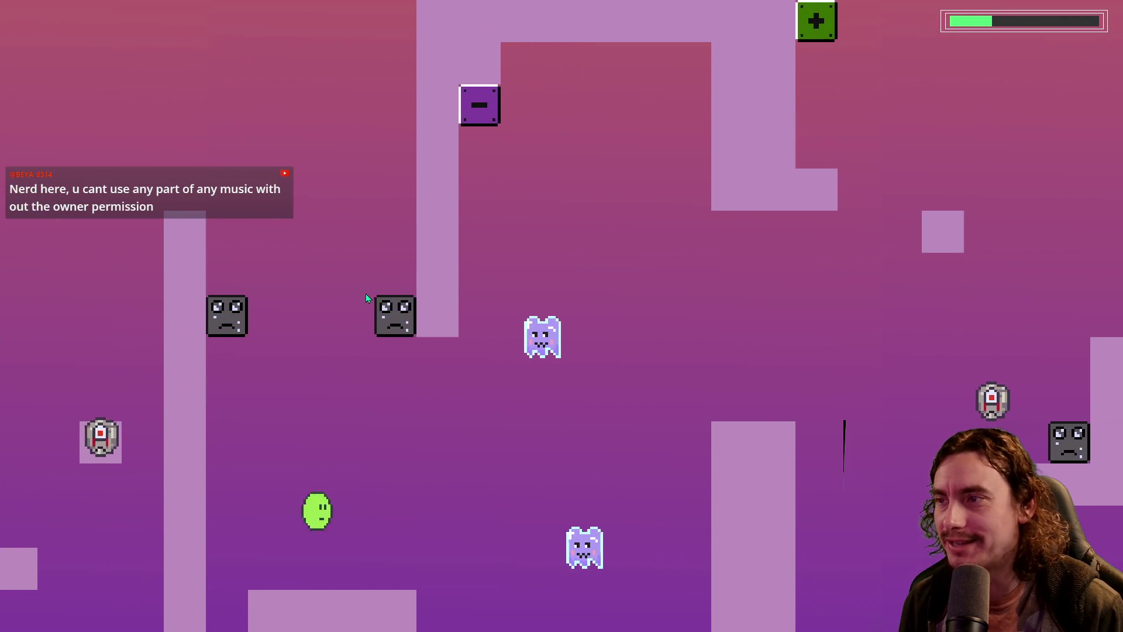
key(space)
key(space)
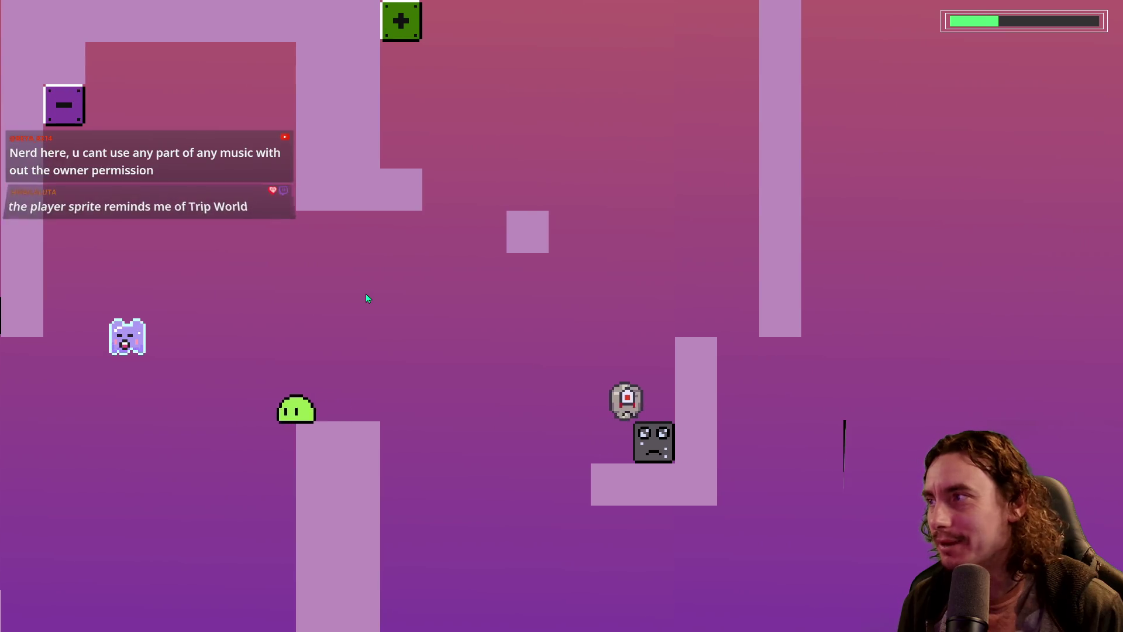
key(space)
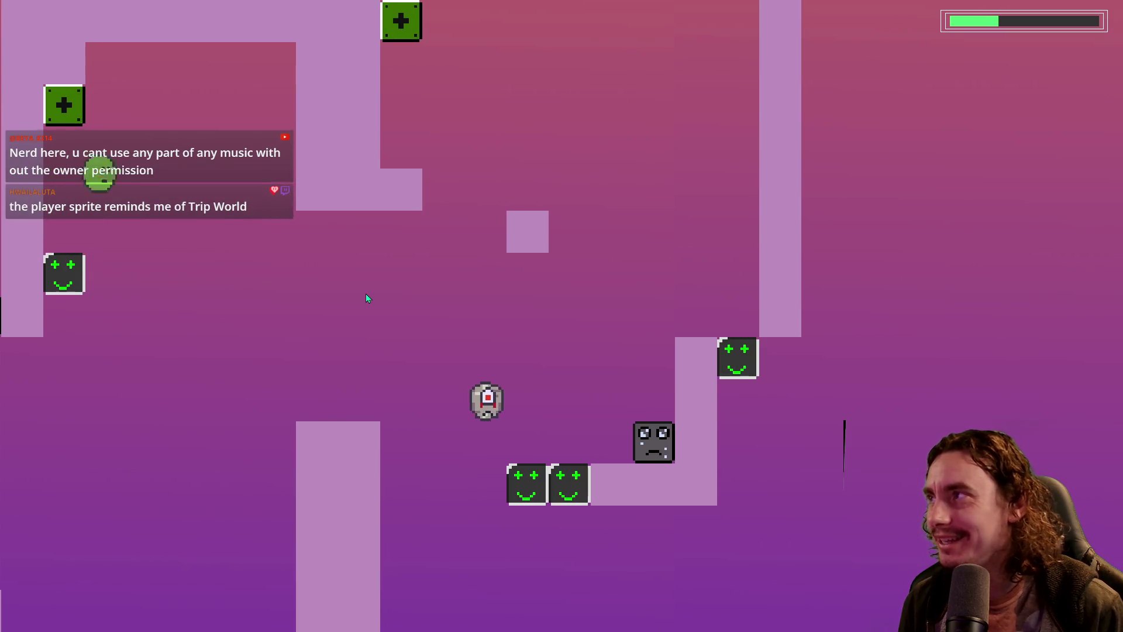
key(space)
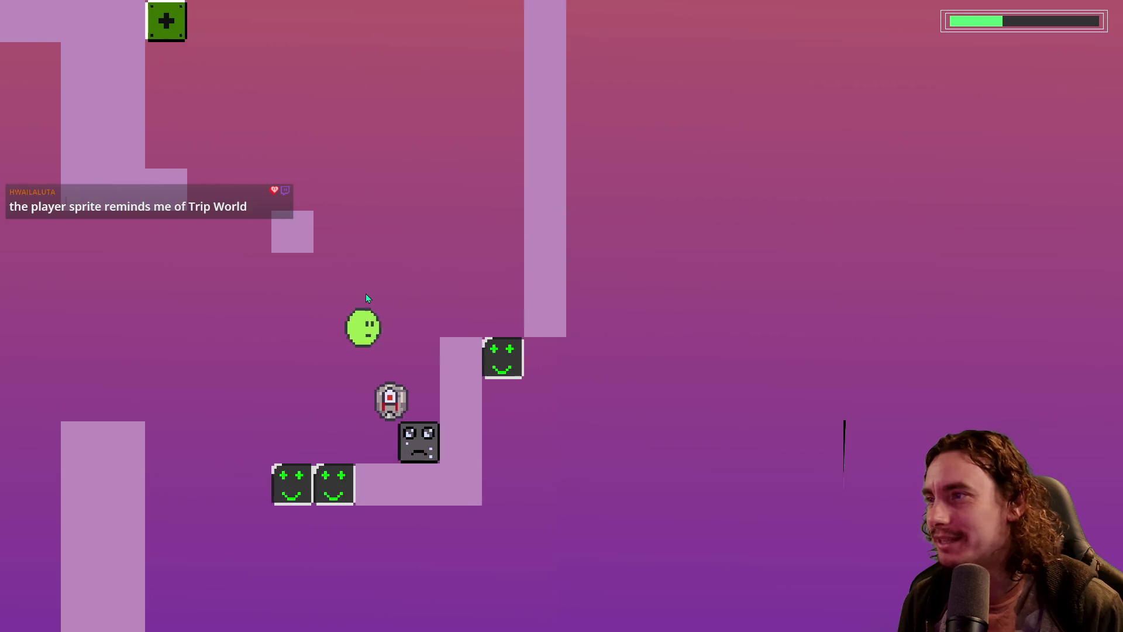
key(space)
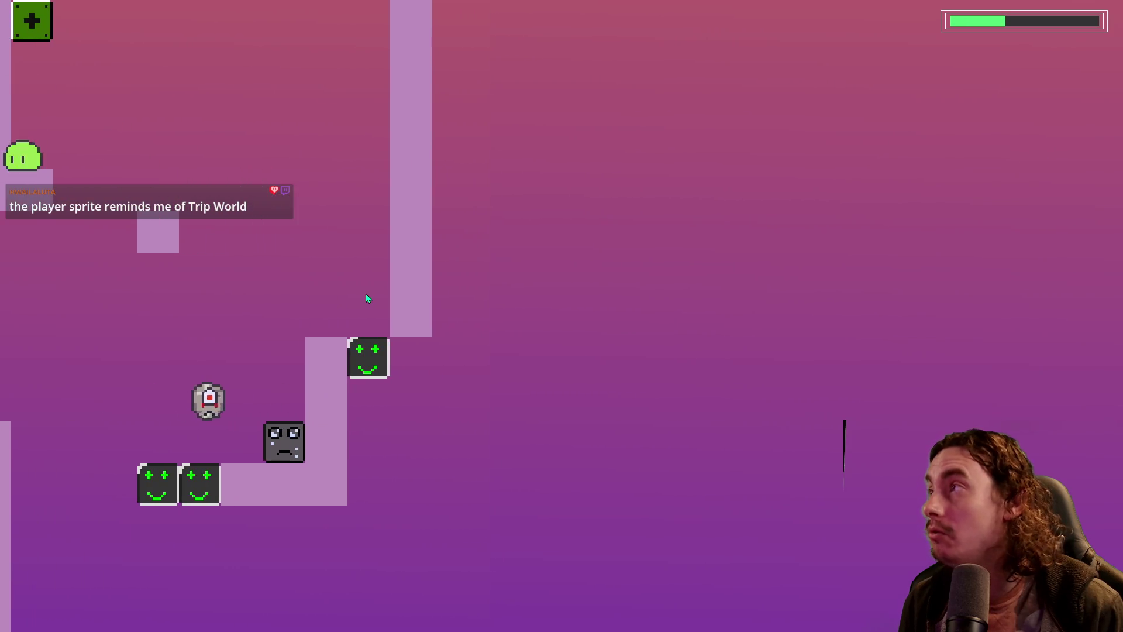
key(space)
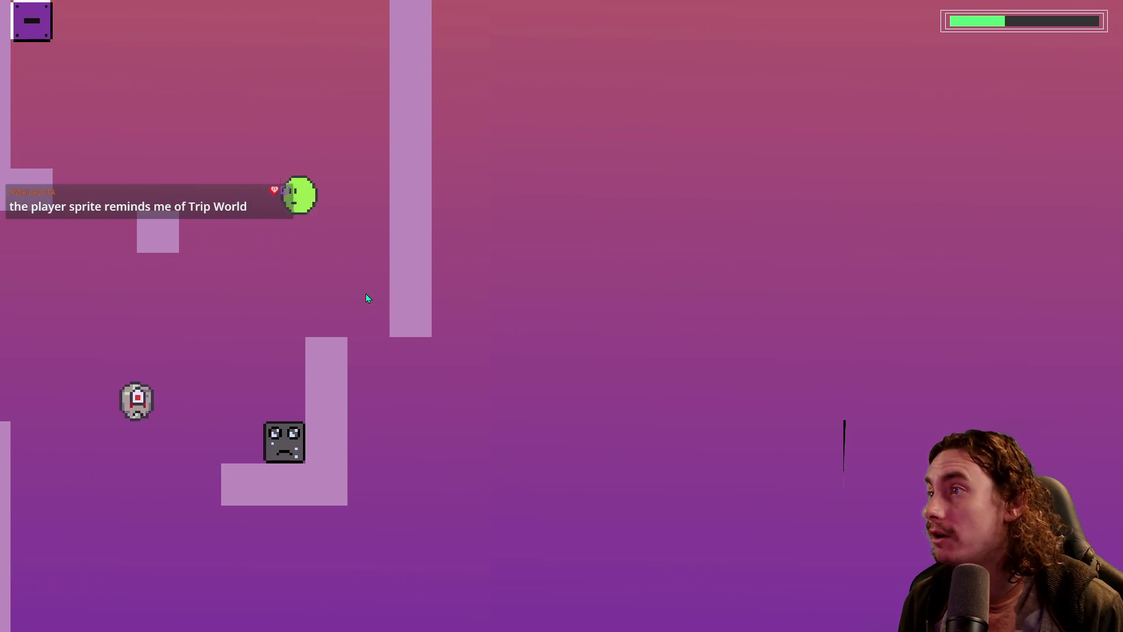
key(space)
key(space)
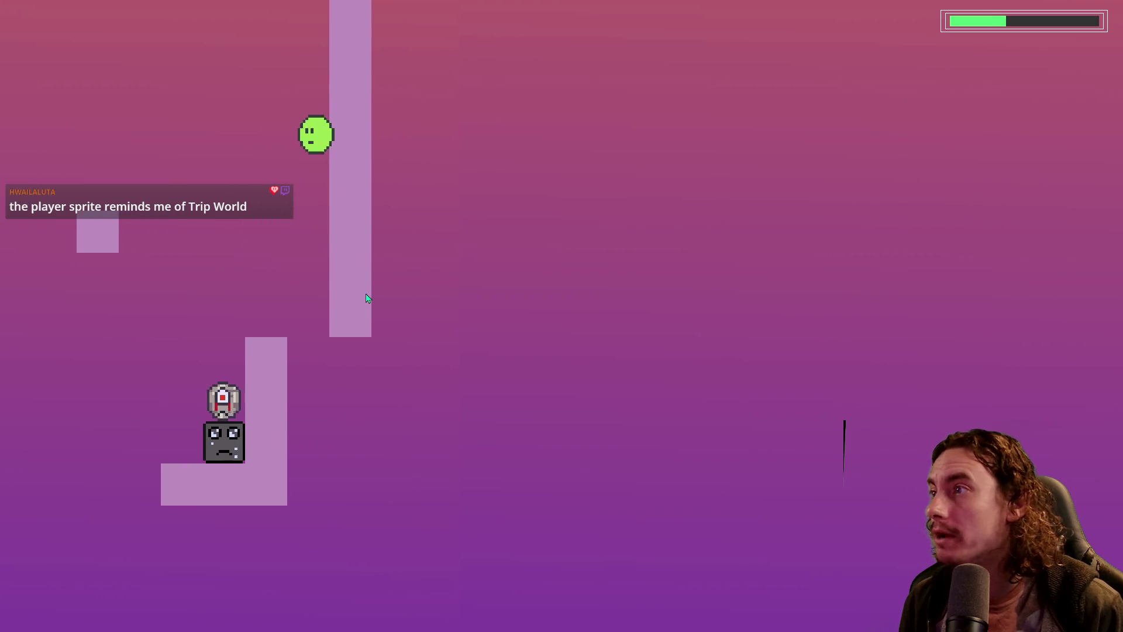
key(space)
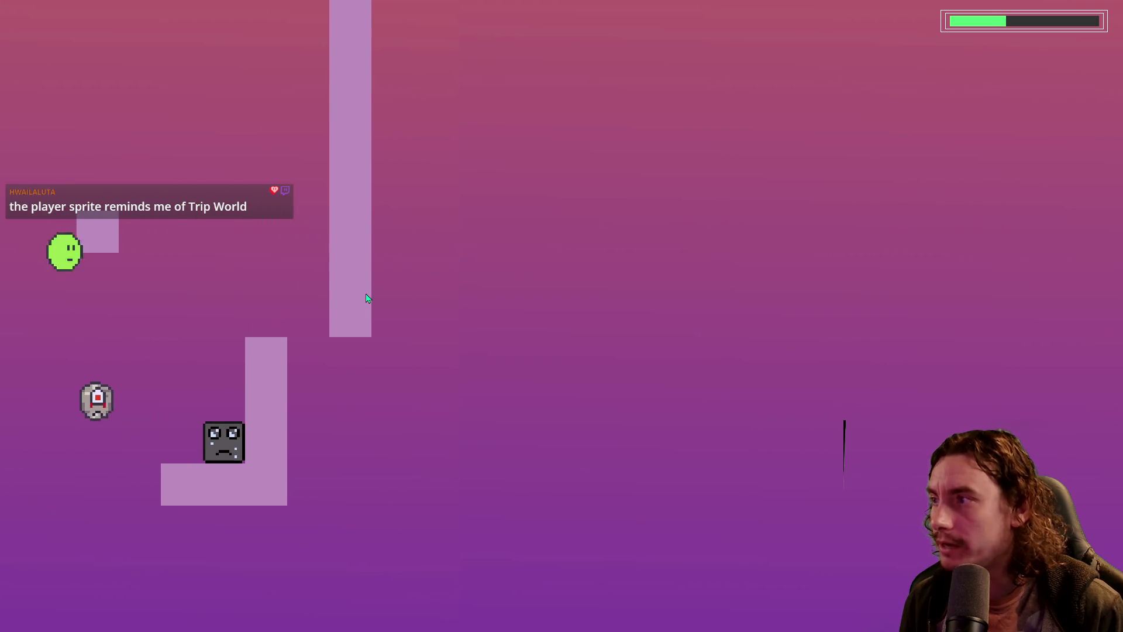
key(Right)
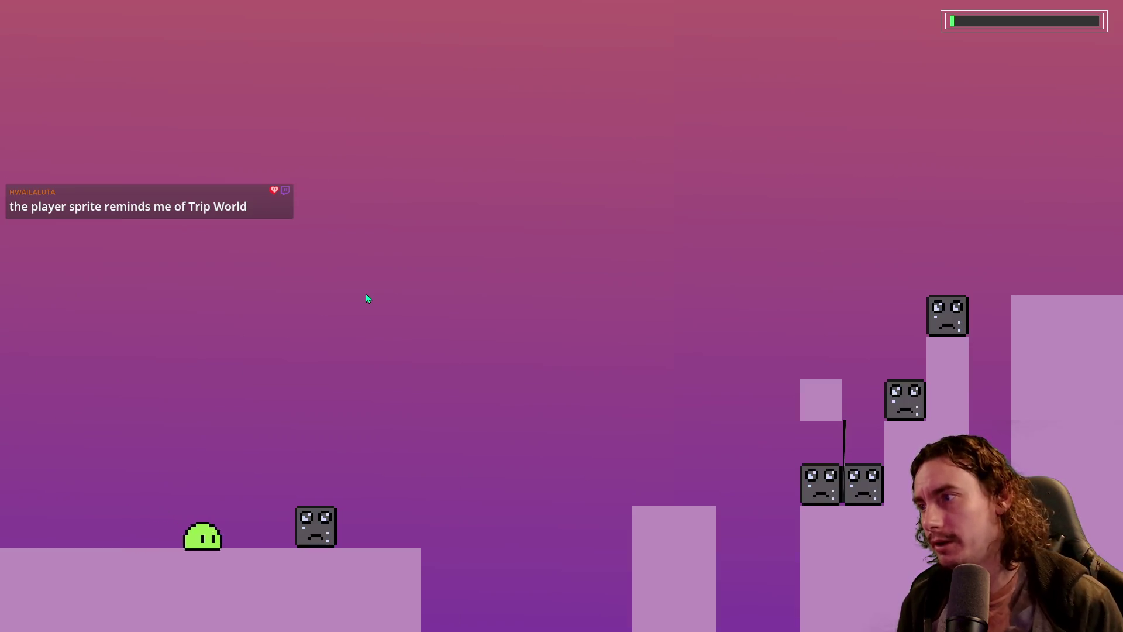
Replay the restarted level, running the blob right up the steps and past the gap
key(space)
key(Right)
key(space)
key(space)
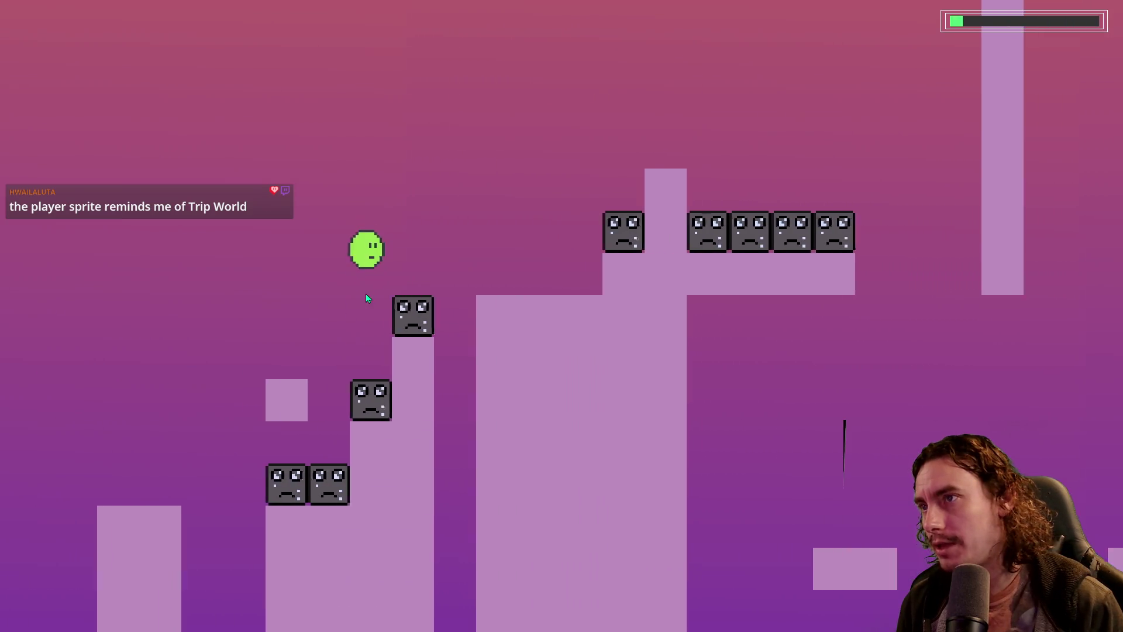
key(Right)
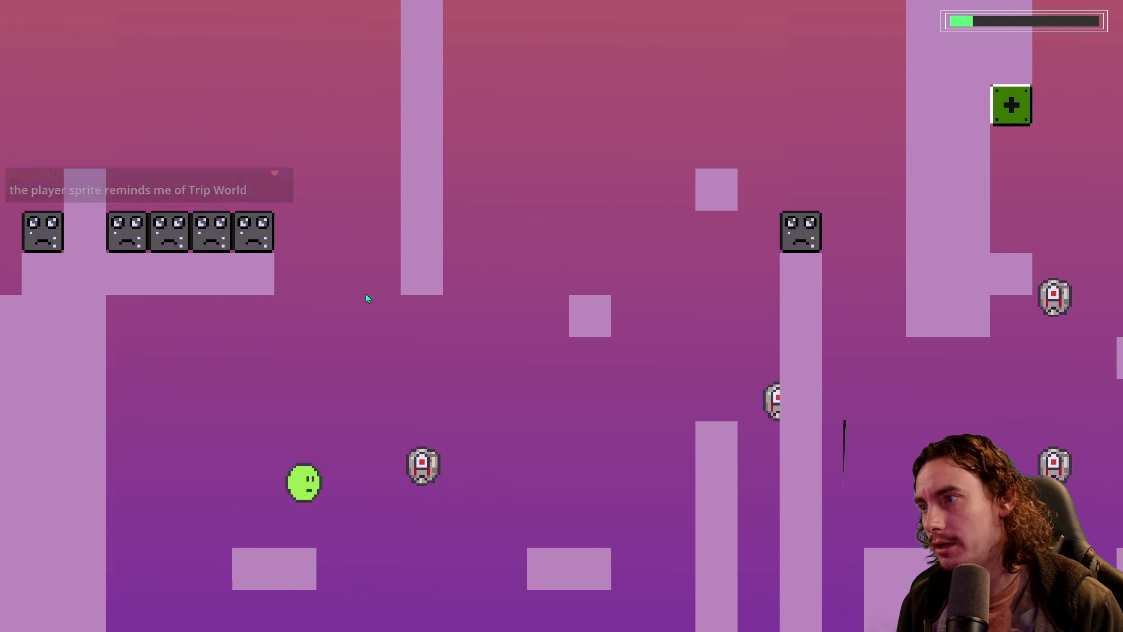
key(space)
key(Right)
key(space)
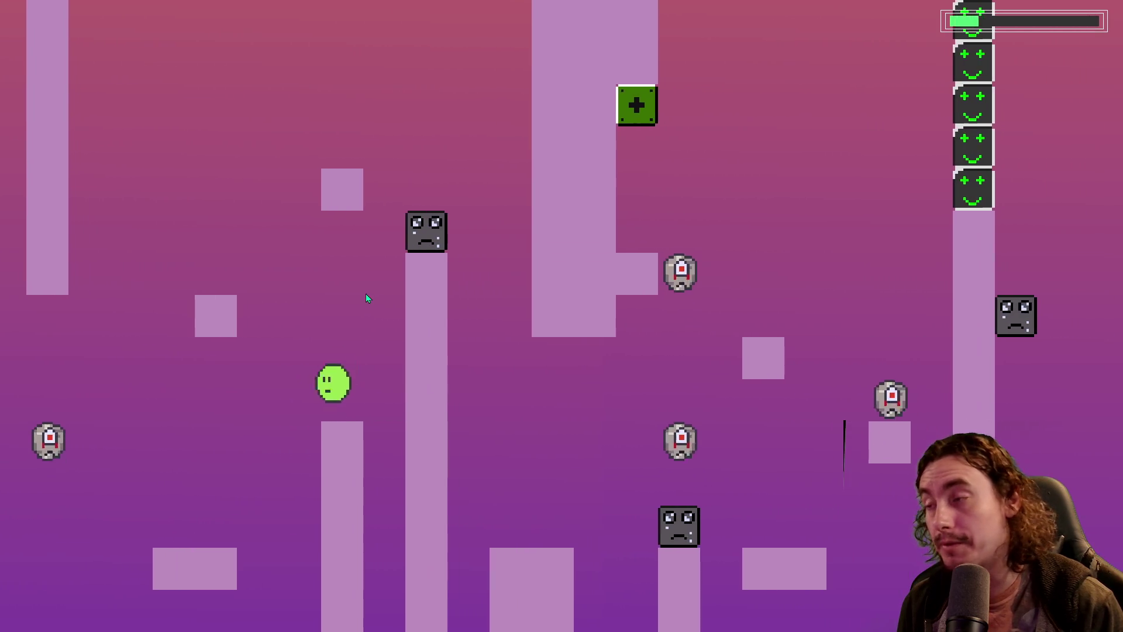
key(space)
key(Right)
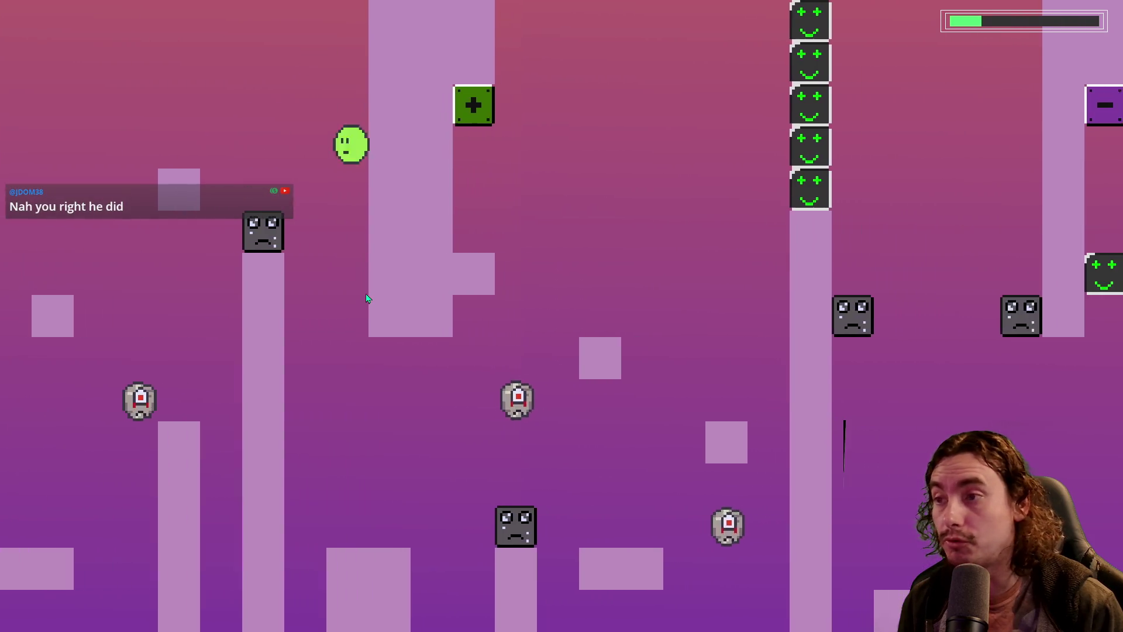
key(Right)
key(space)
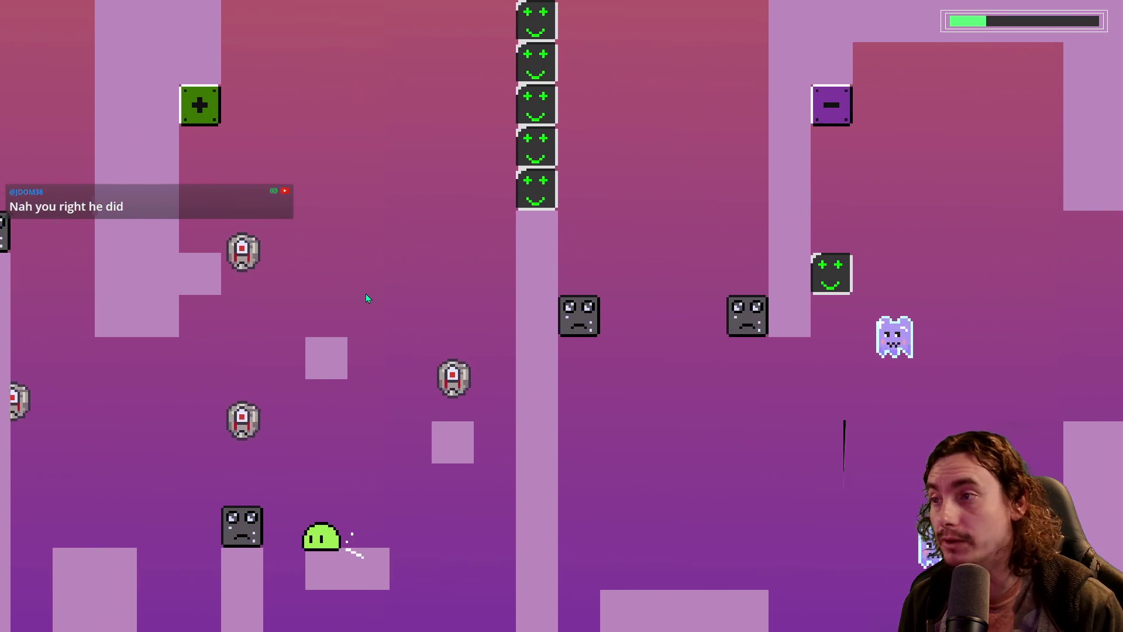
key(Left)
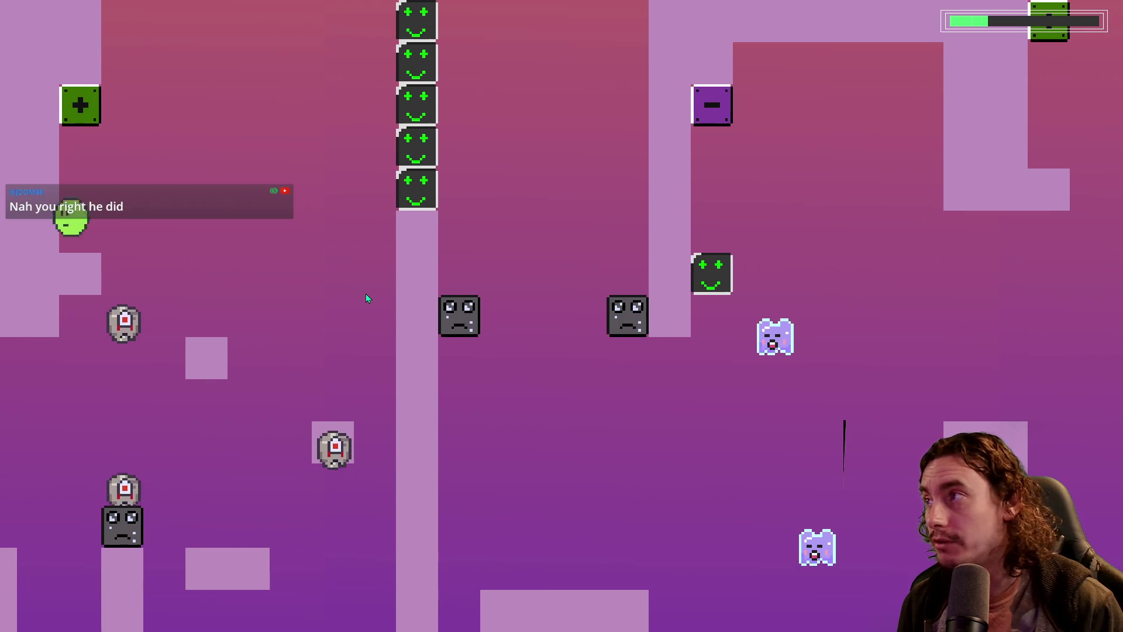
key(space)
key(Right)
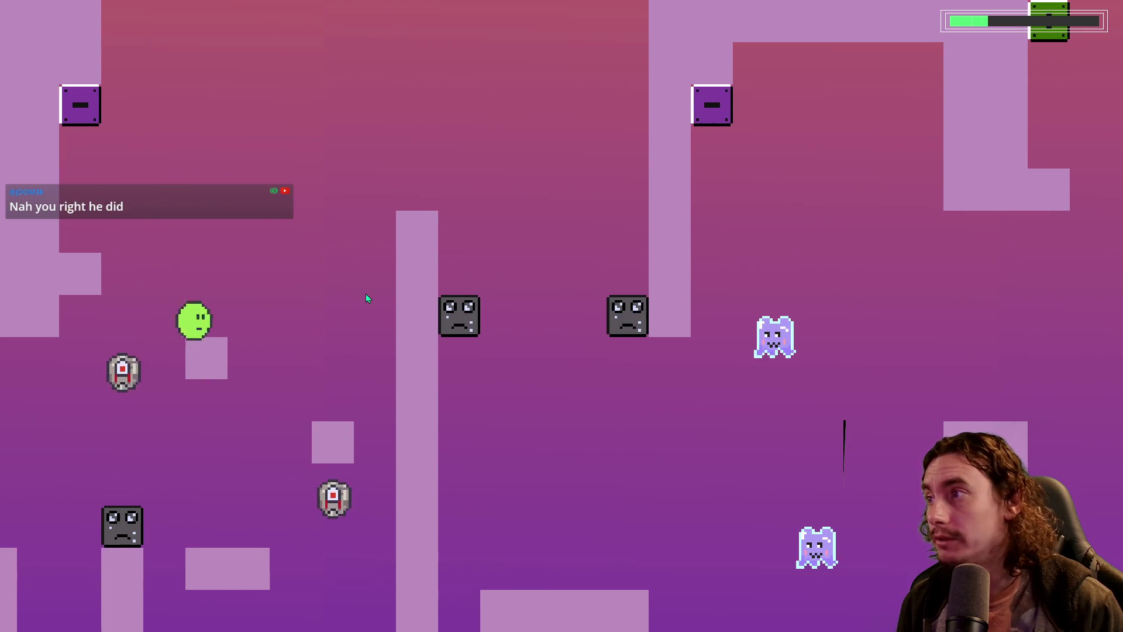
key(space)
Jump toward the plus block to toggle the smiley blocks, then climb the pillar
key(Right)
key(Left)
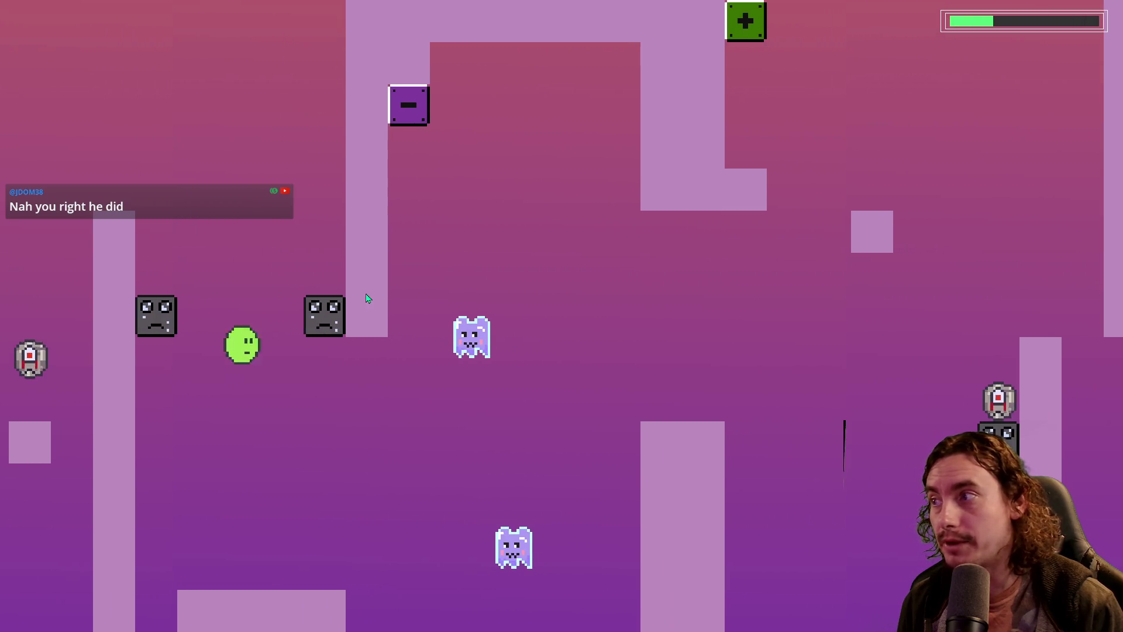
key(space)
key(Right)
key(space)
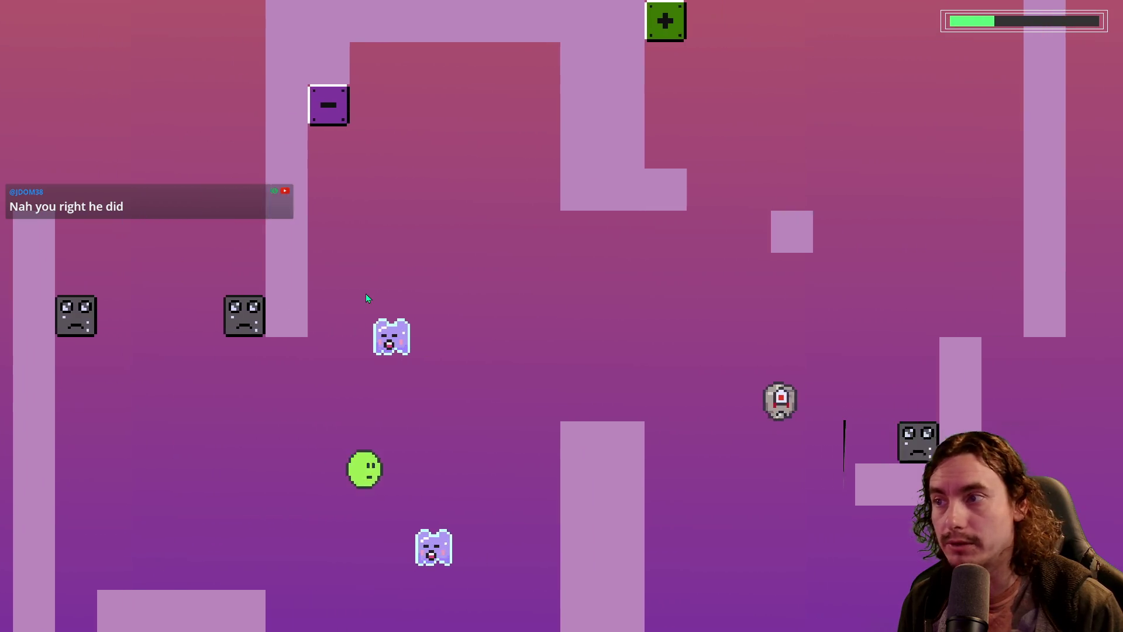
key(Left)
key(space)
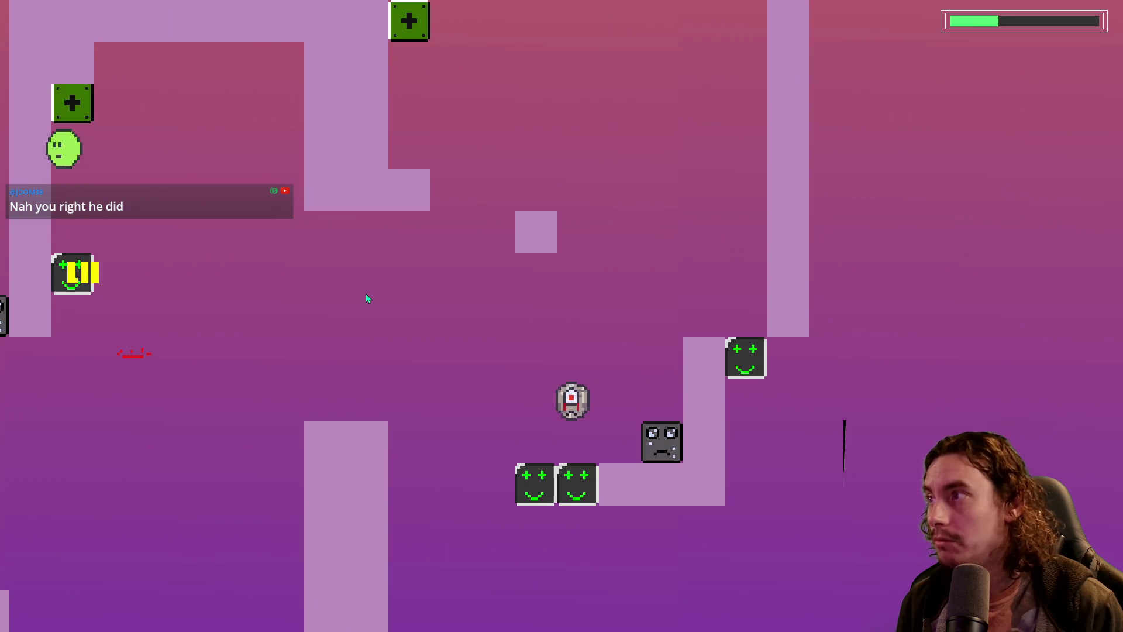
key(Right)
key(Right)
key(space)
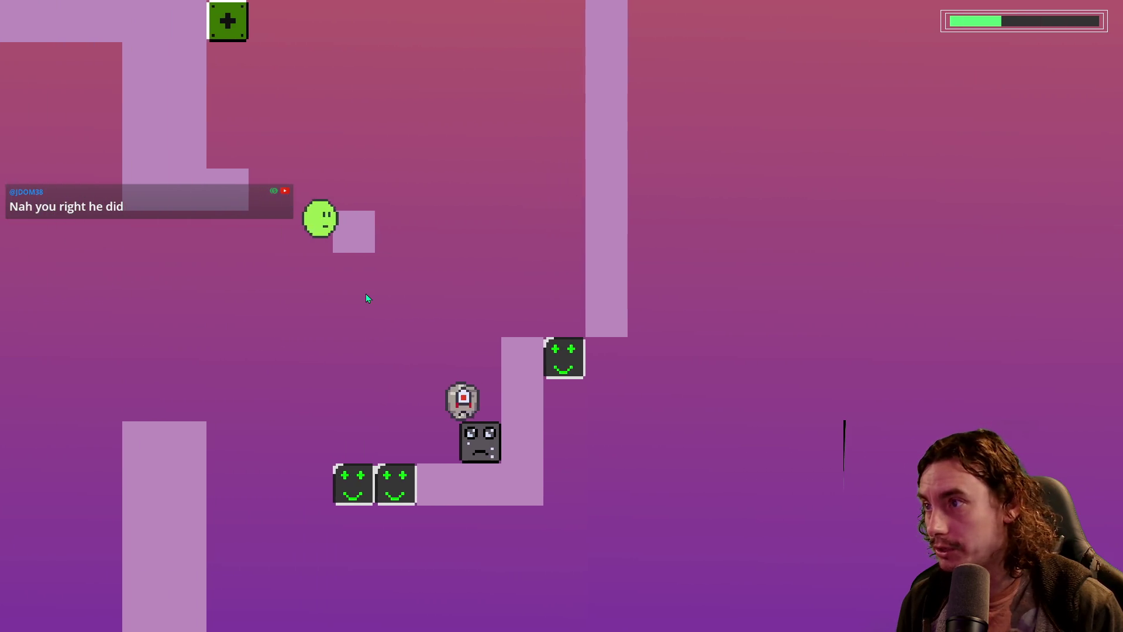
key(space)
key(Right)
key(Left)
key(space)
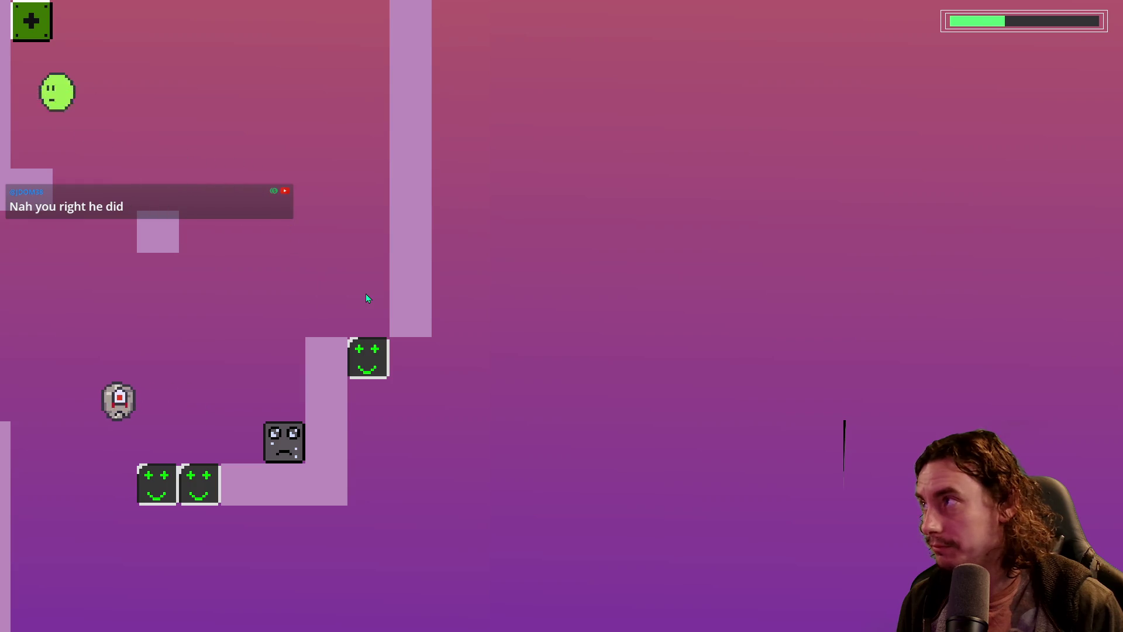
key(Right)
key(space)
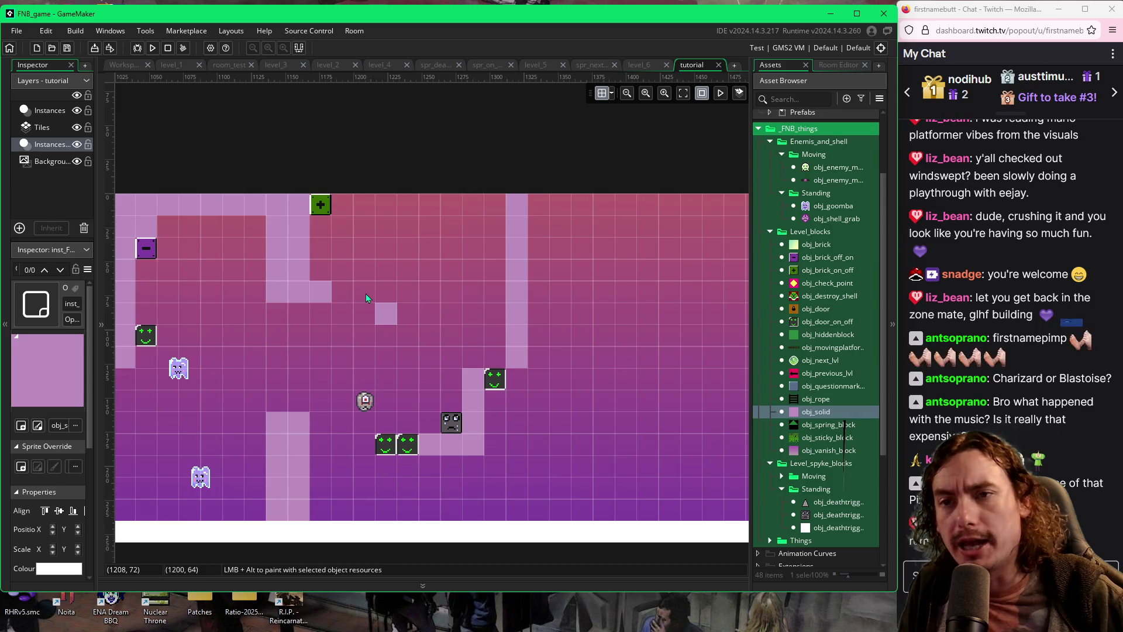
Shift the two small floating solid blocks one grid cell right each
scroll(539, 422, right, 3)
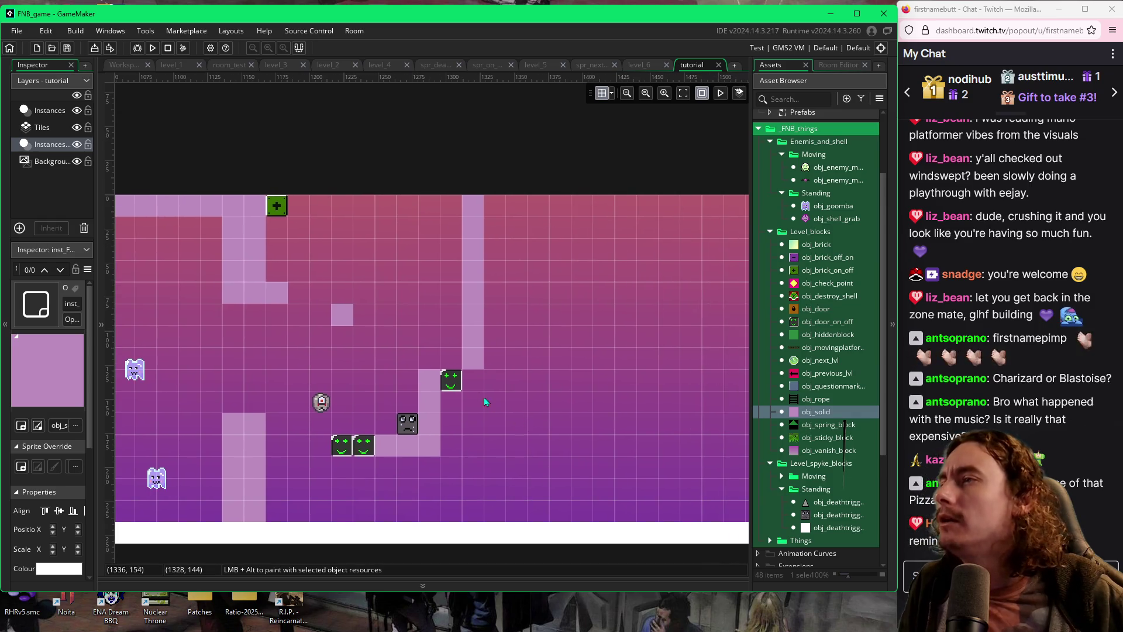
scroll(409, 383, left, 10)
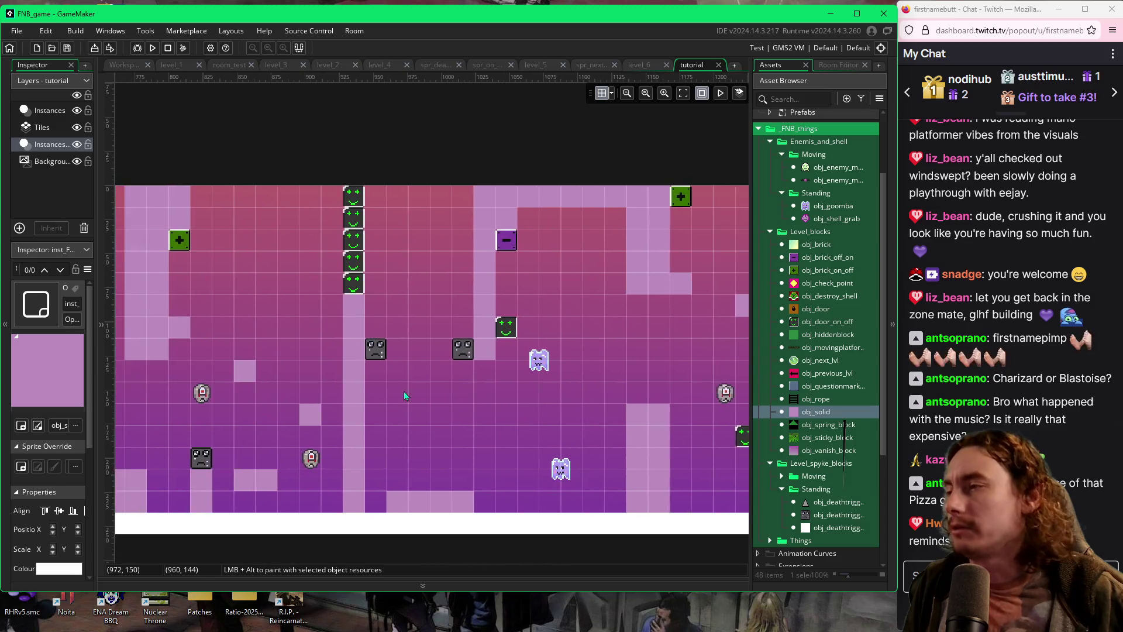
scroll(409, 389, left, 1)
click(369, 367)
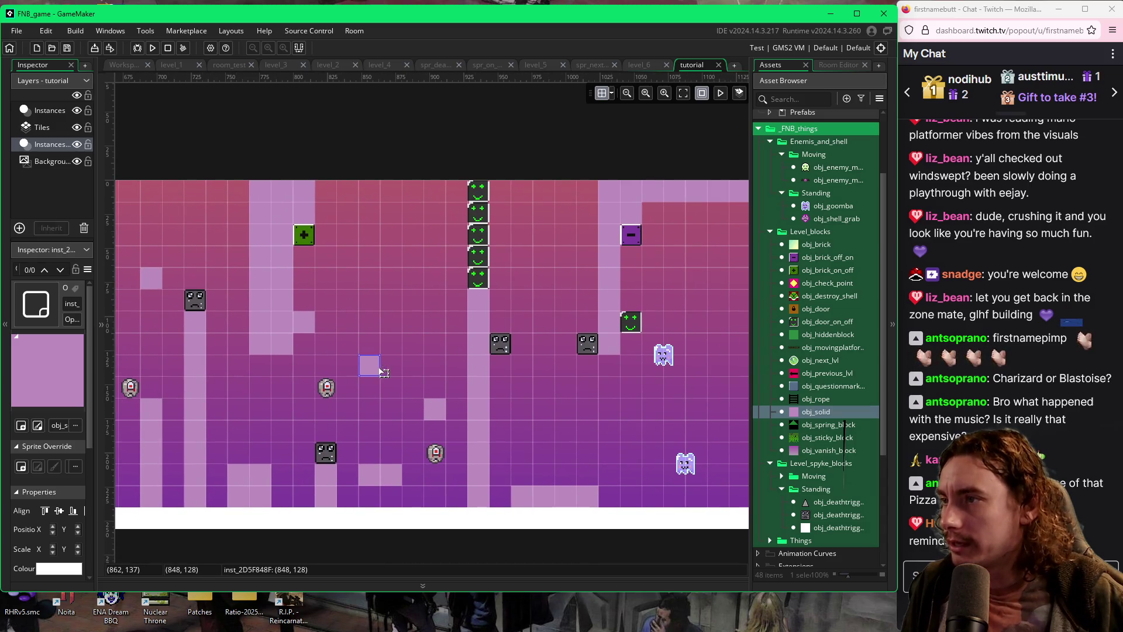
drag(380, 371, 401, 370)
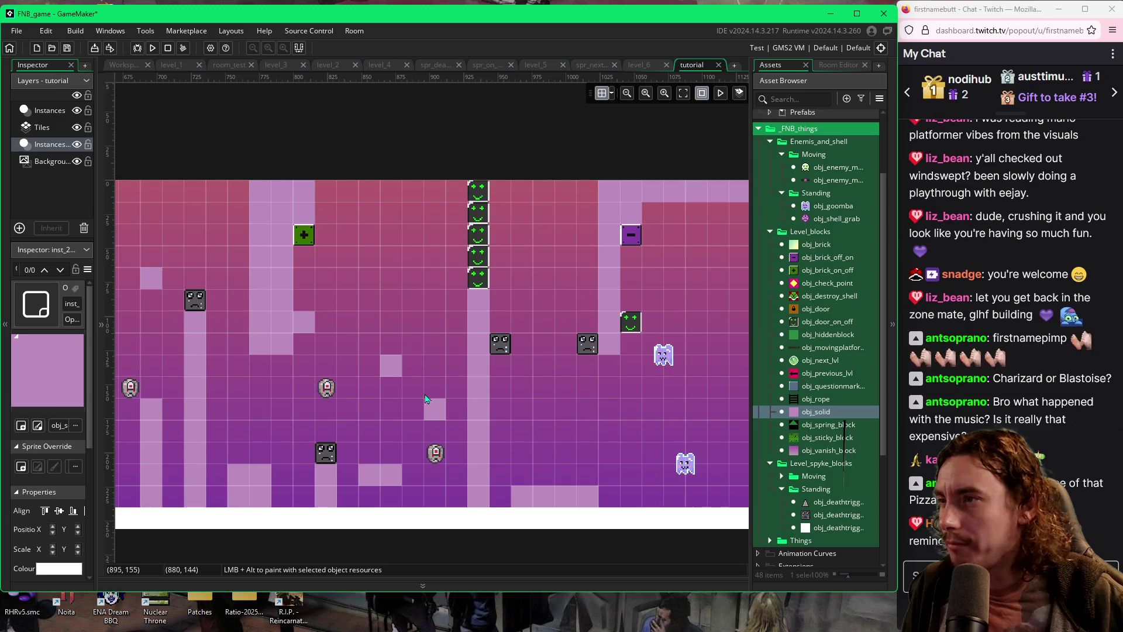
drag(433, 407, 457, 411)
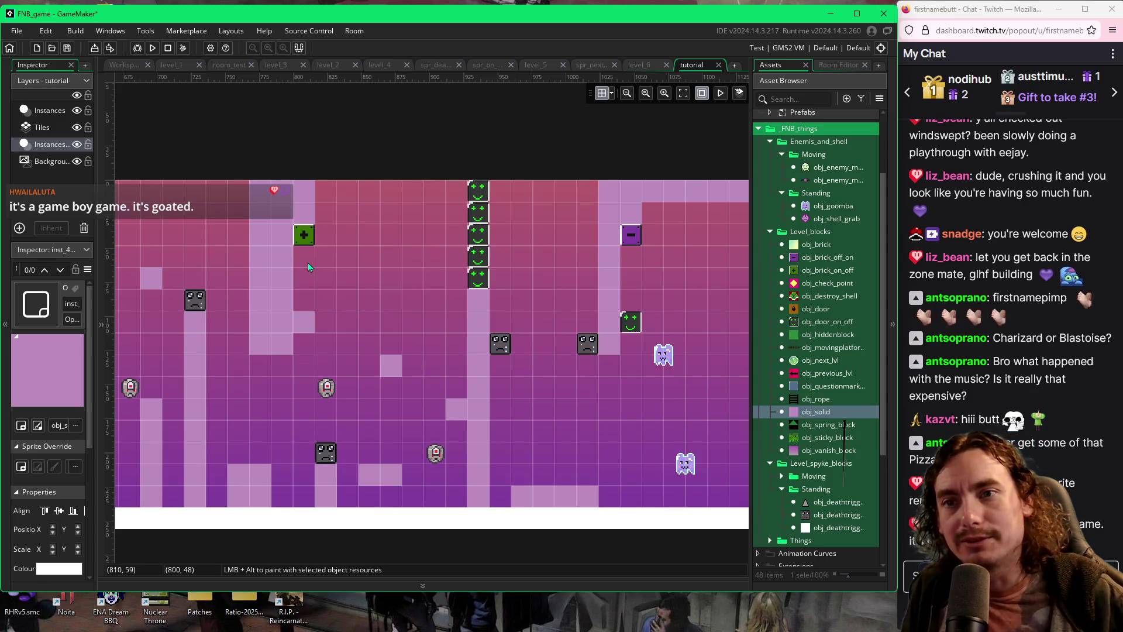
Lower the grey robot enemy beside the smiley-block ledge by one grid cell
scroll(584, 396, right, 10)
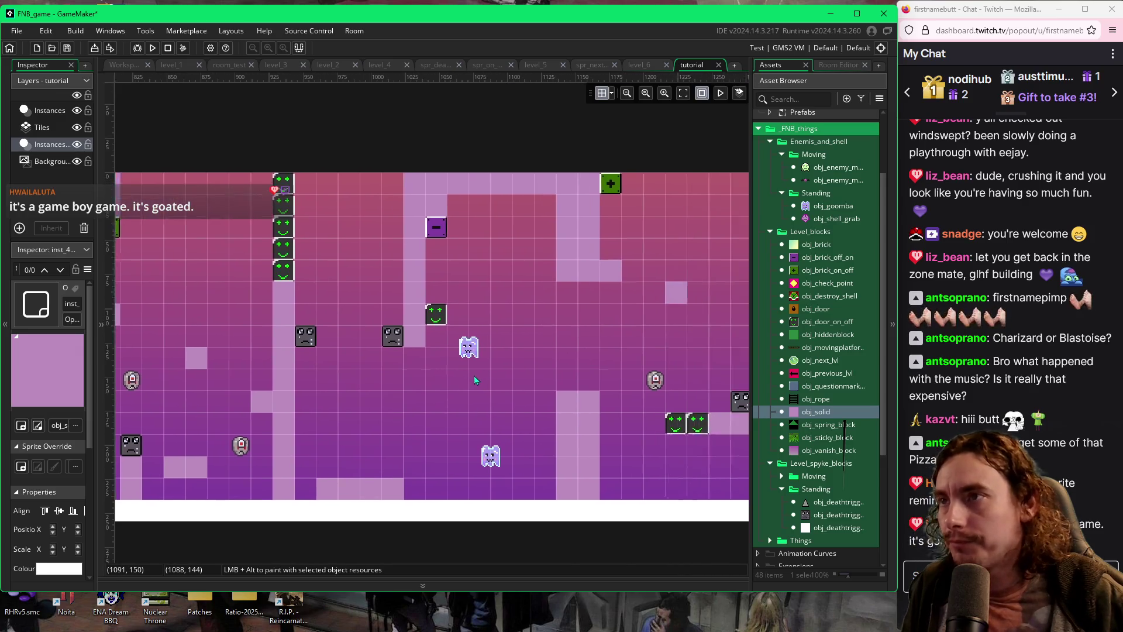
scroll(587, 380, right, 4)
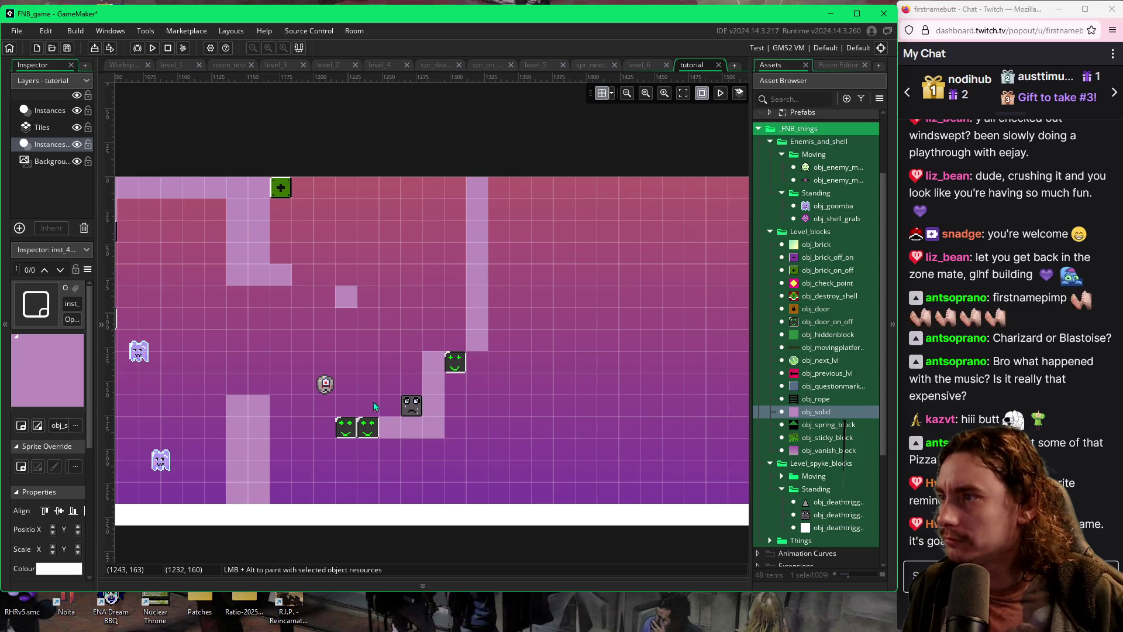
drag(325, 385, 326, 405)
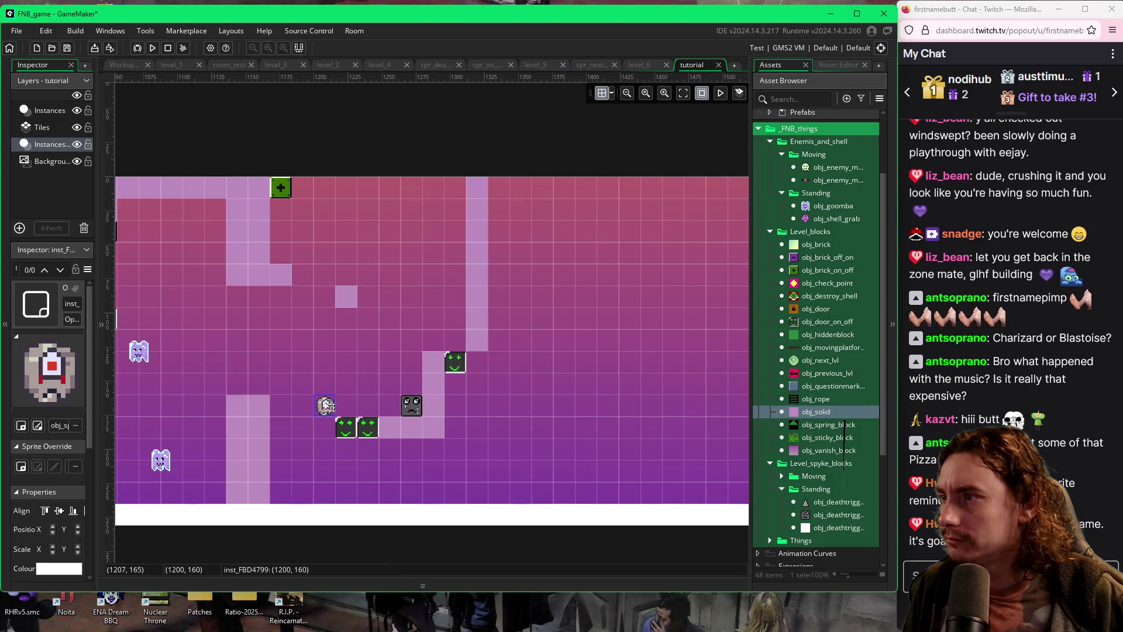
click(334, 369)
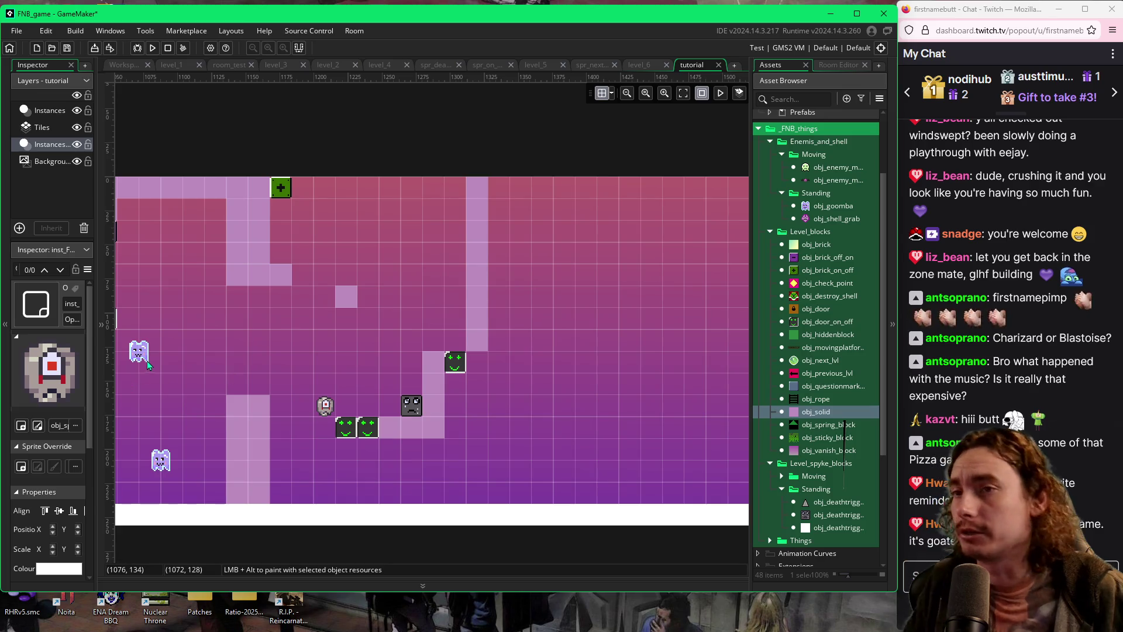
Place an obj_goomba ghost enemy on the floor below and right of the smiley blocks
click(808, 208)
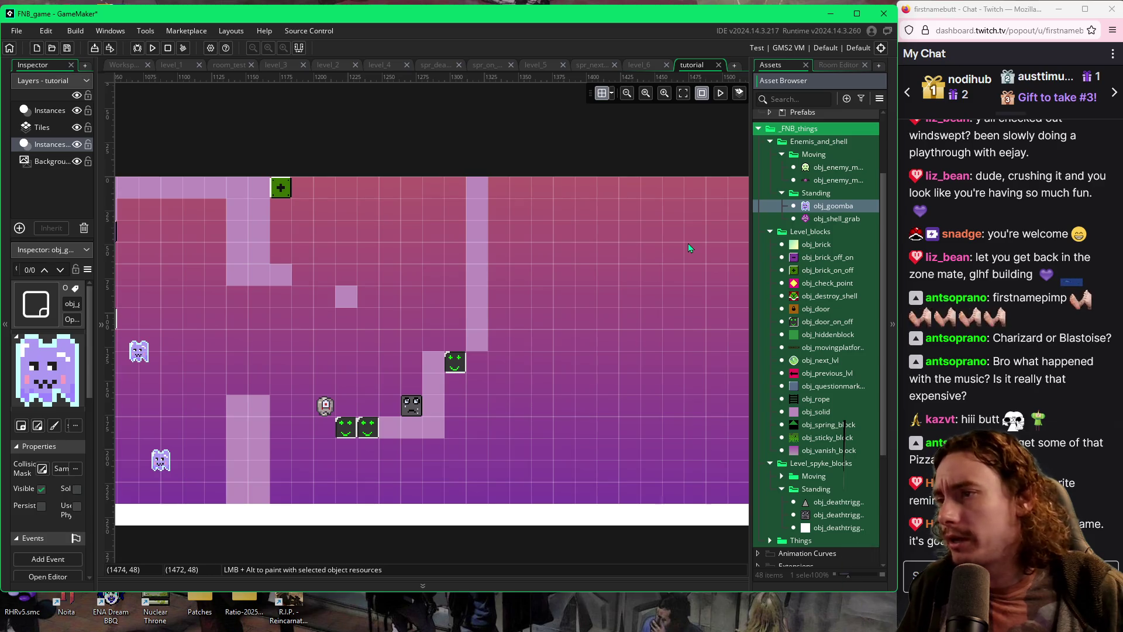
click(467, 479)
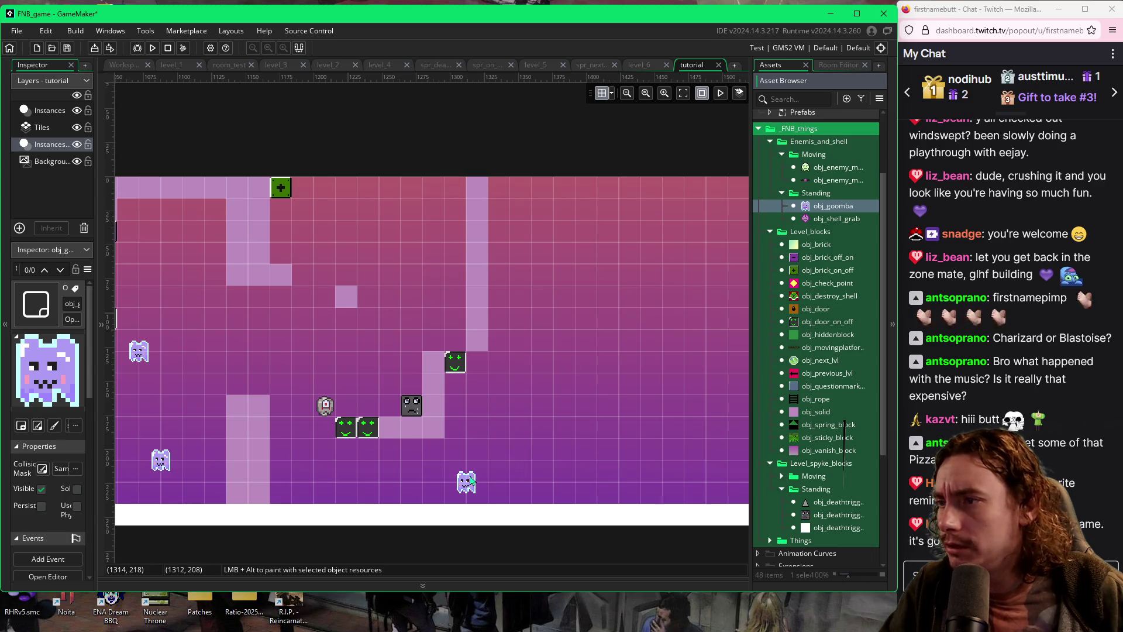
click(466, 481)
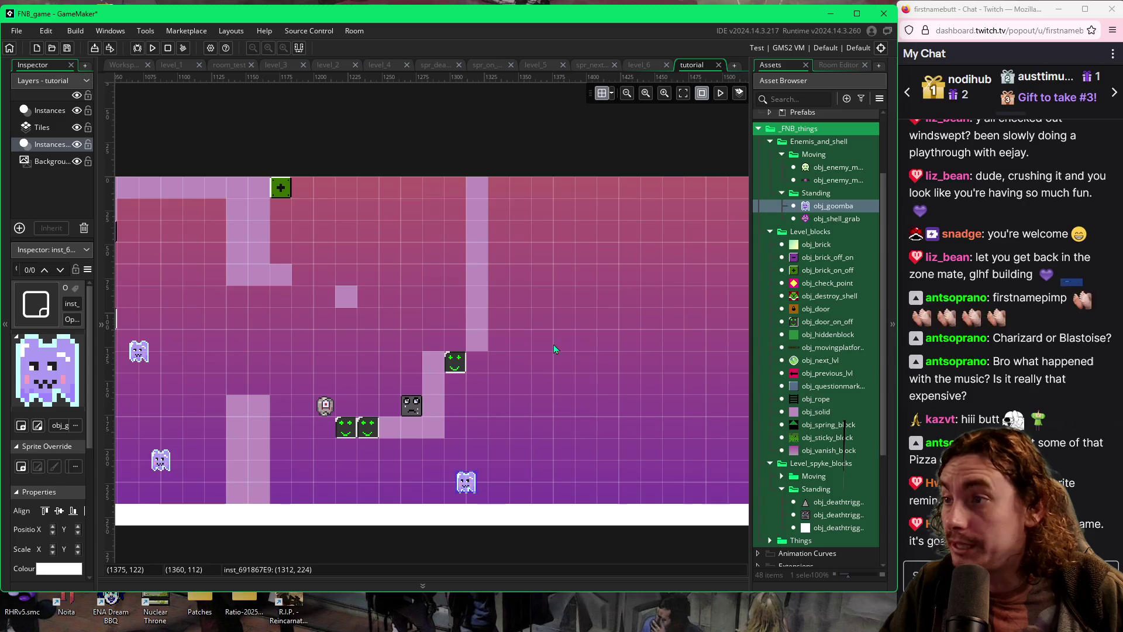
Place an obj_solid block right of the lower smiley-block ledge and run the game with F5
click(804, 412)
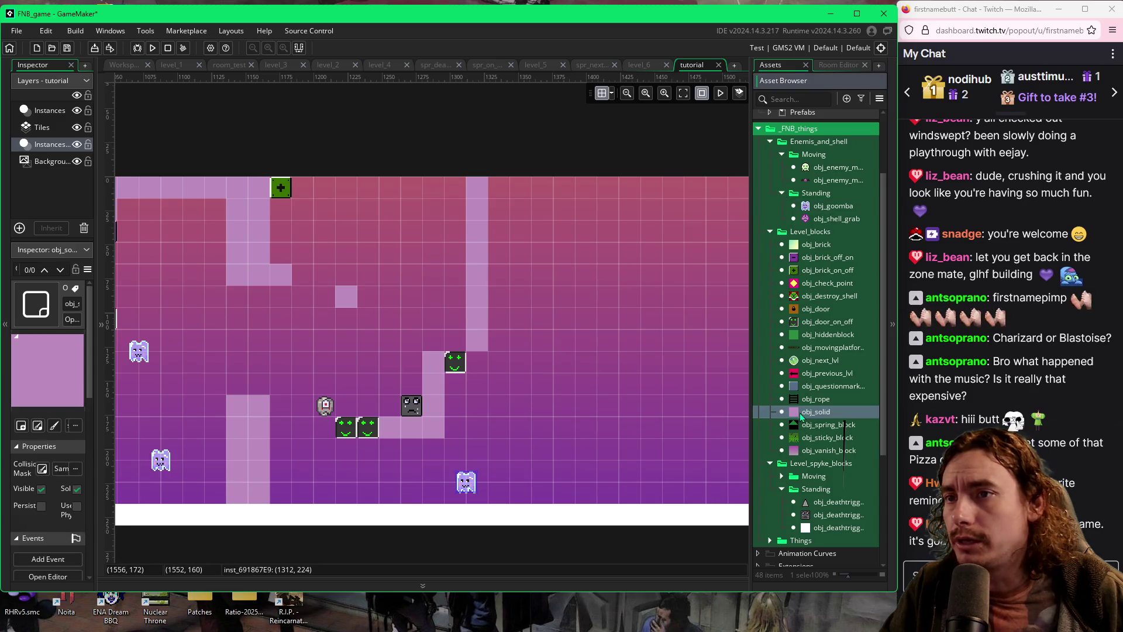
click(538, 439)
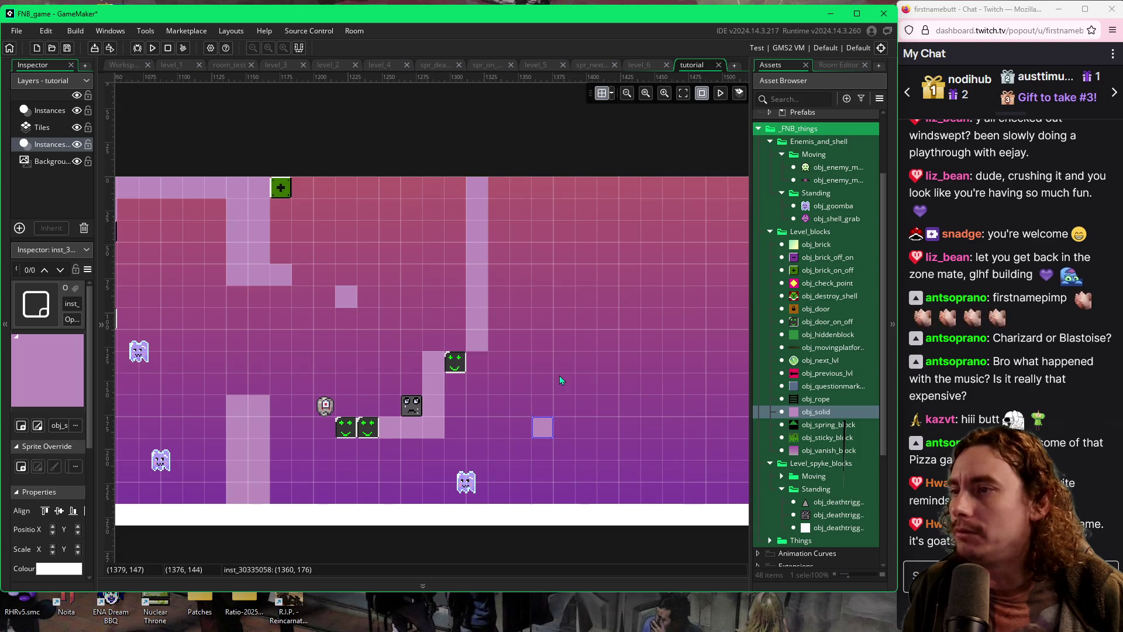
key(F5)
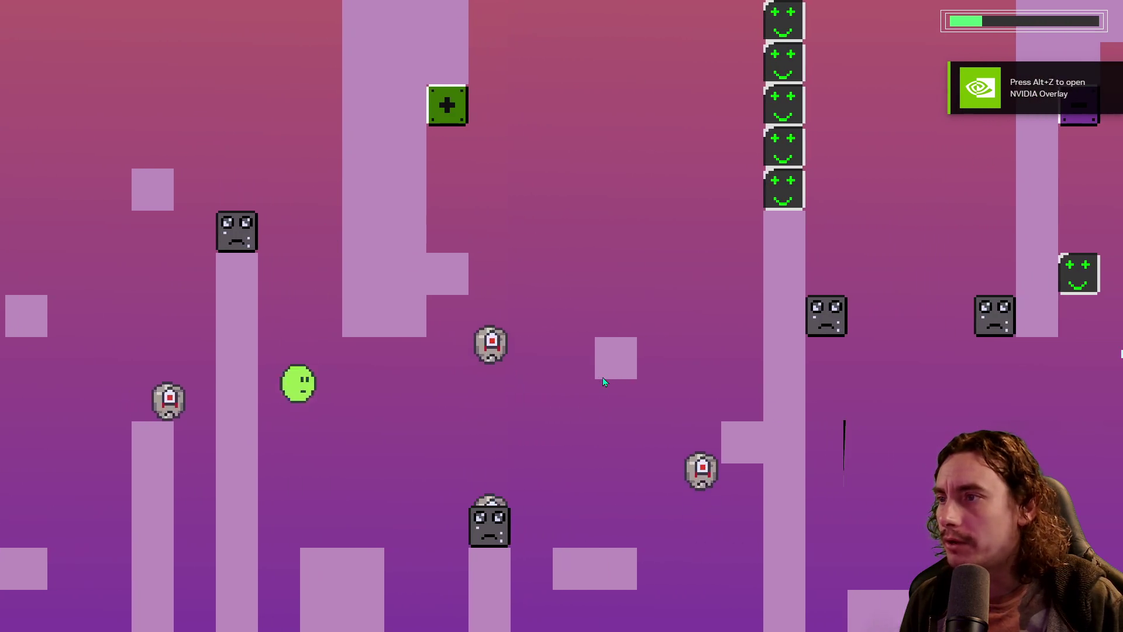
Hop the slime across the platforms, past the ghost to toggle blocks, onto the small block
key(space)
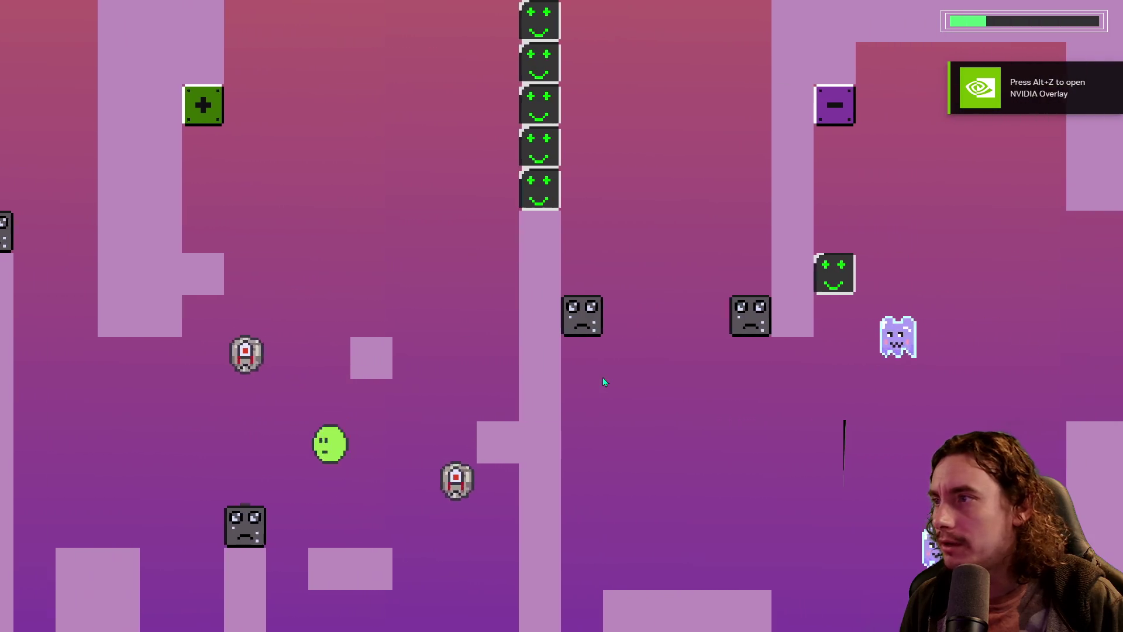
key(space)
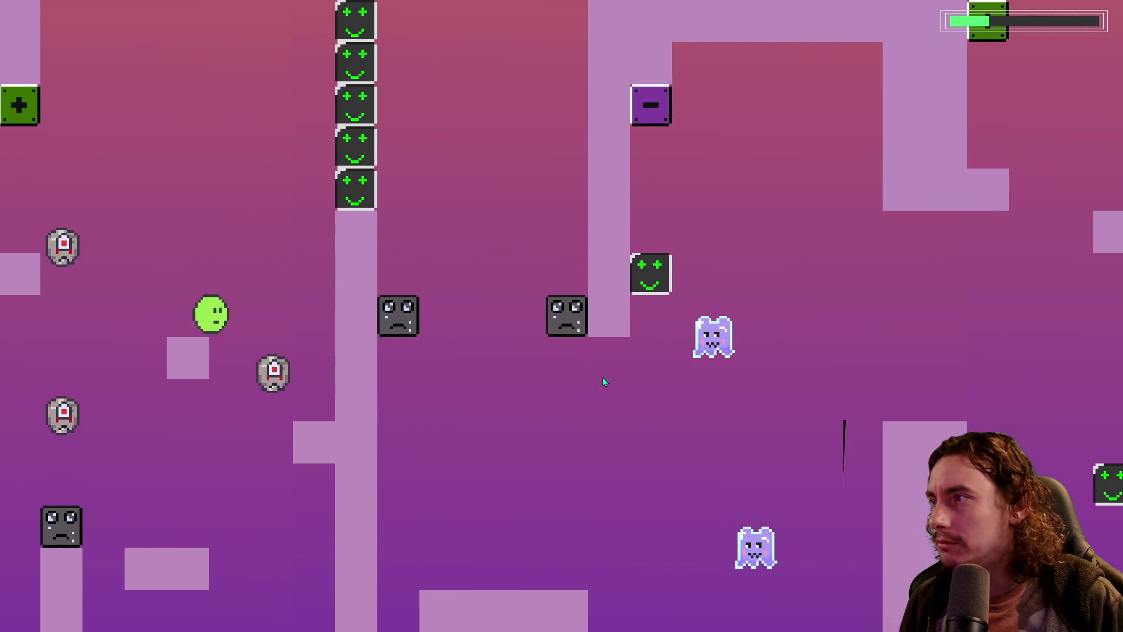
key(space)
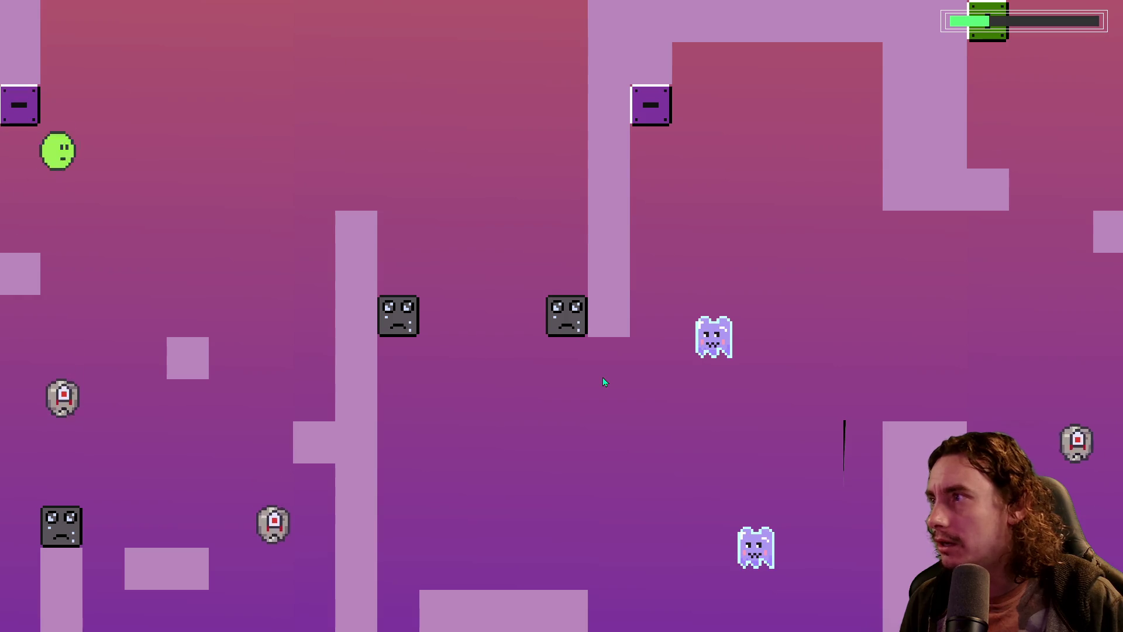
key(space)
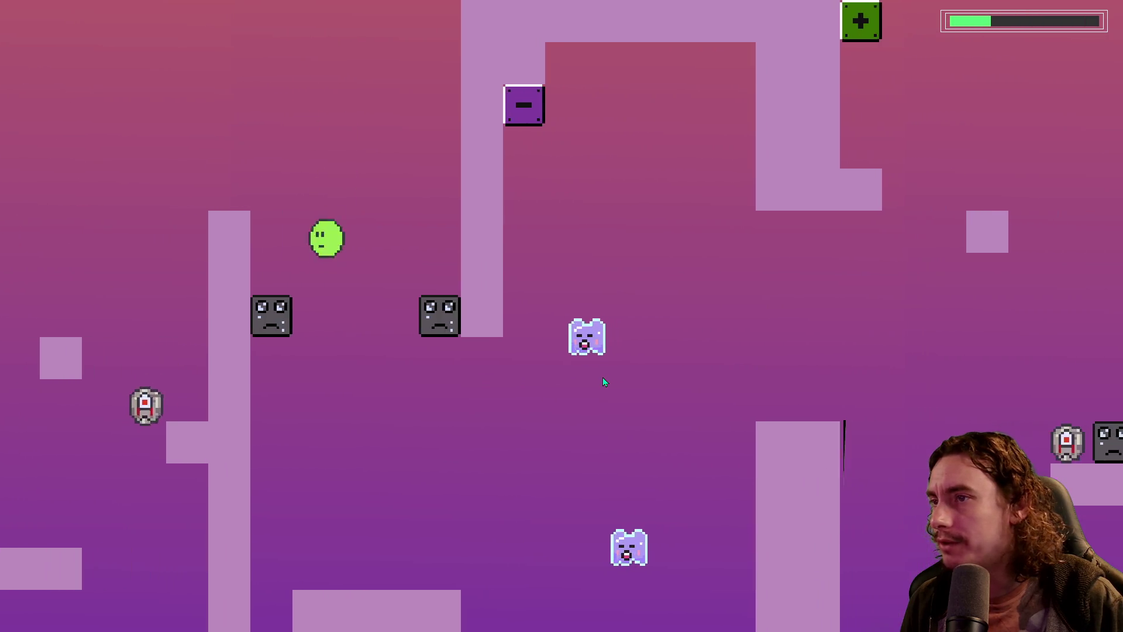
key(space)
key(space)
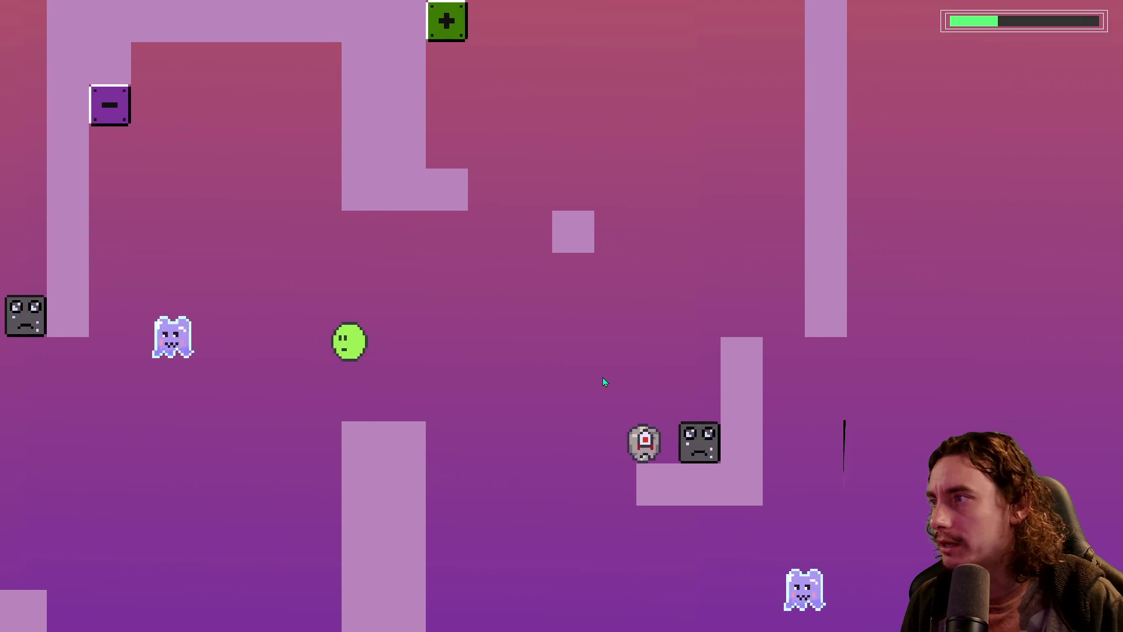
key(space)
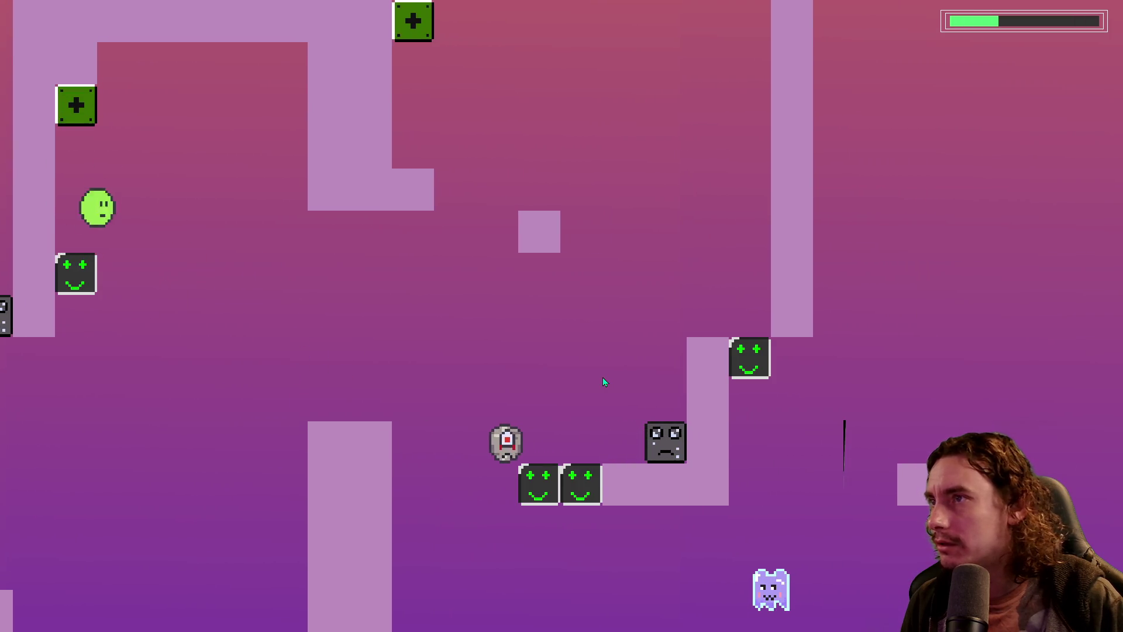
key(space)
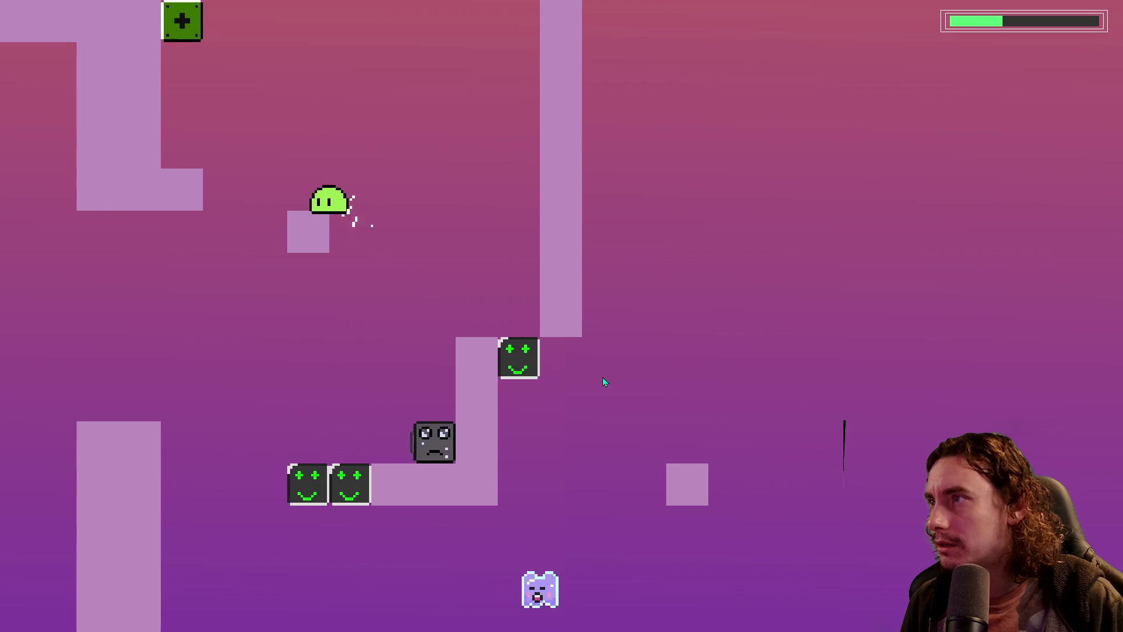
key(space)
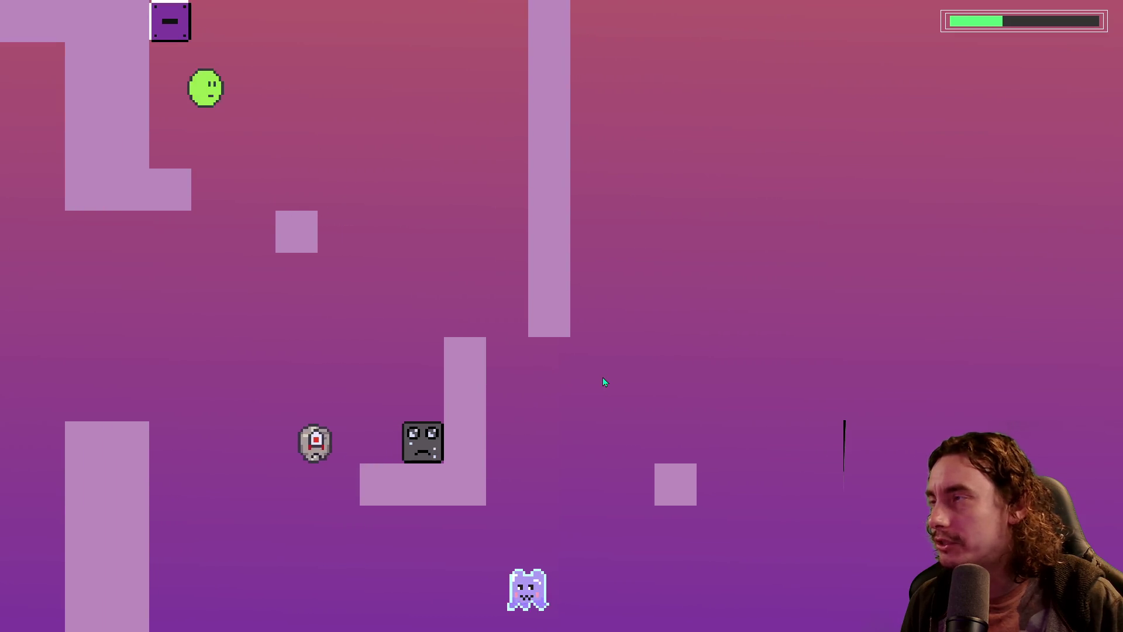
key(space)
key(space)
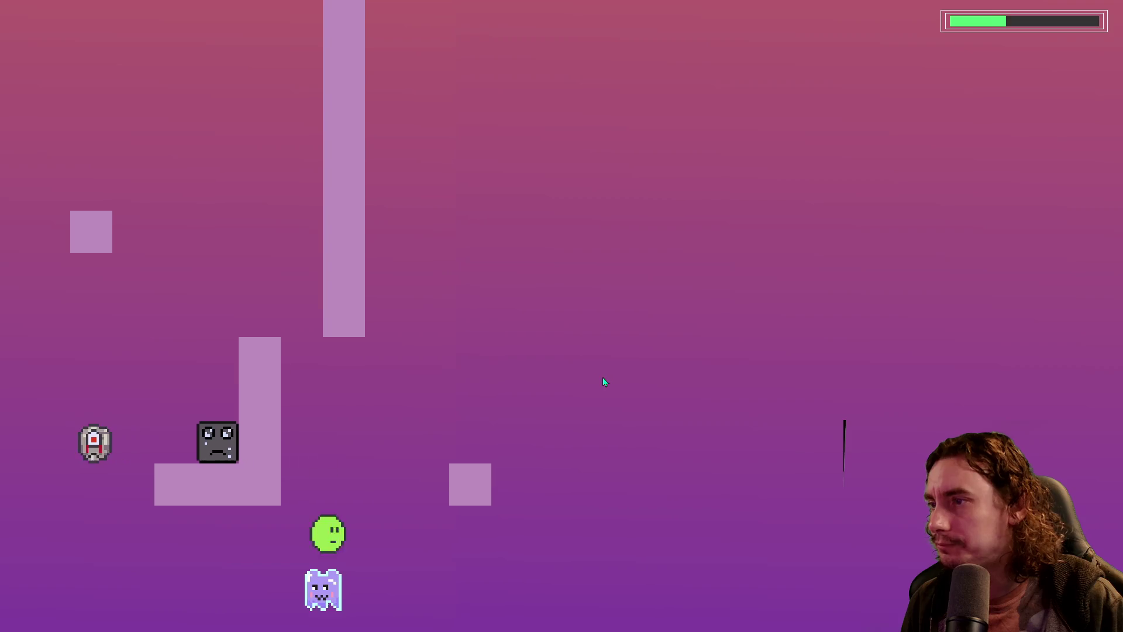
key(space)
key(space)
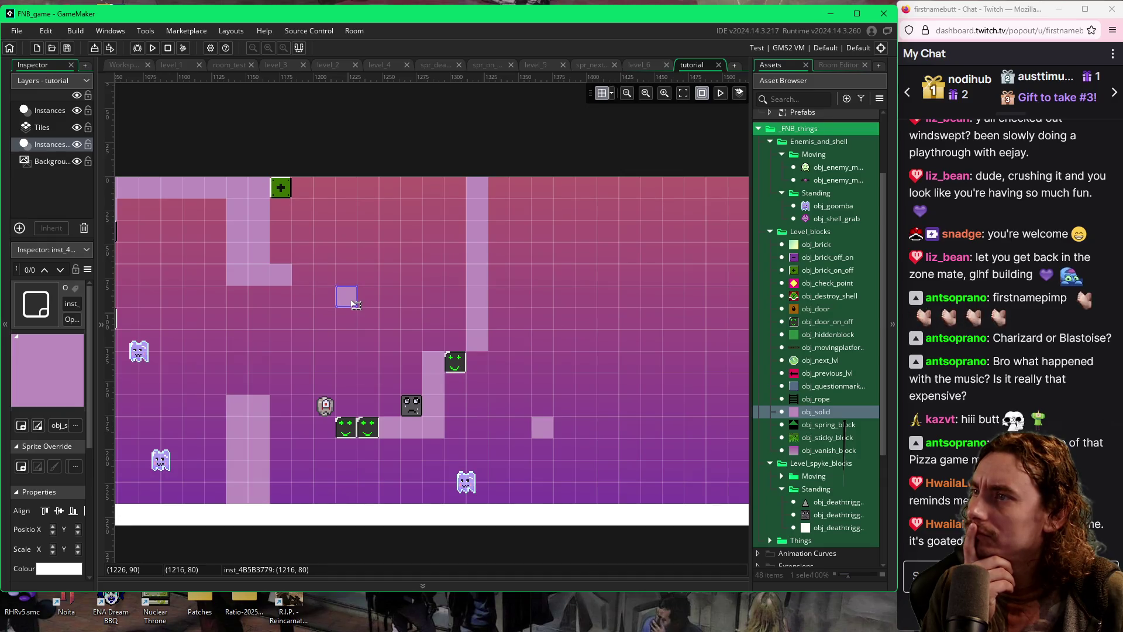
Move the small light block, the left solid block and the green plus block one cell right each
drag(354, 304, 367, 304)
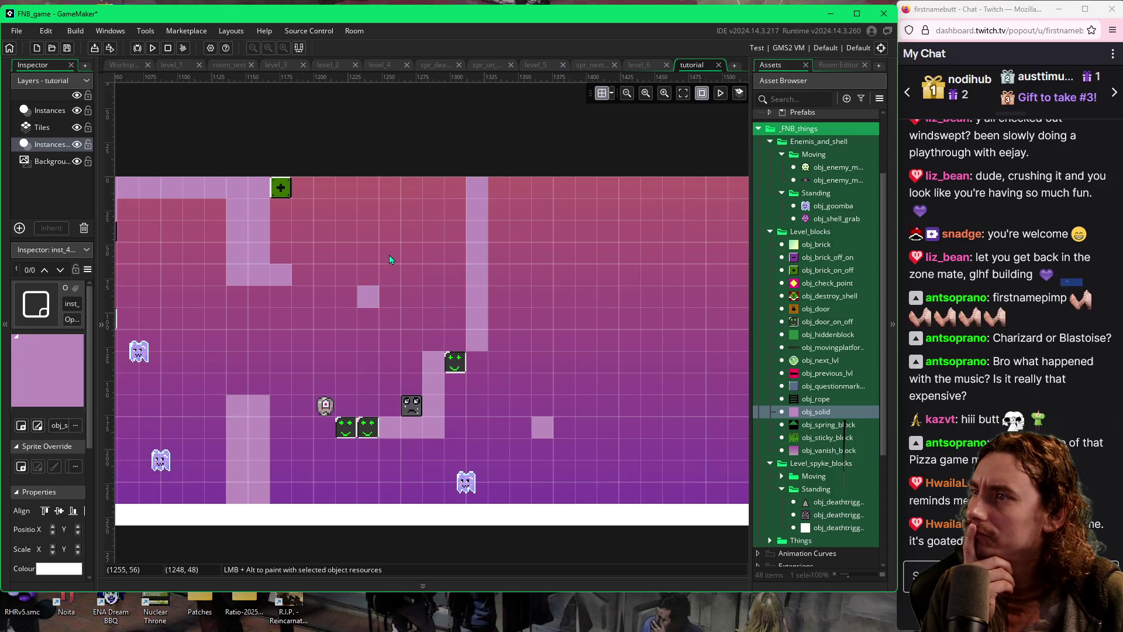
scroll(530, 332, left, 6)
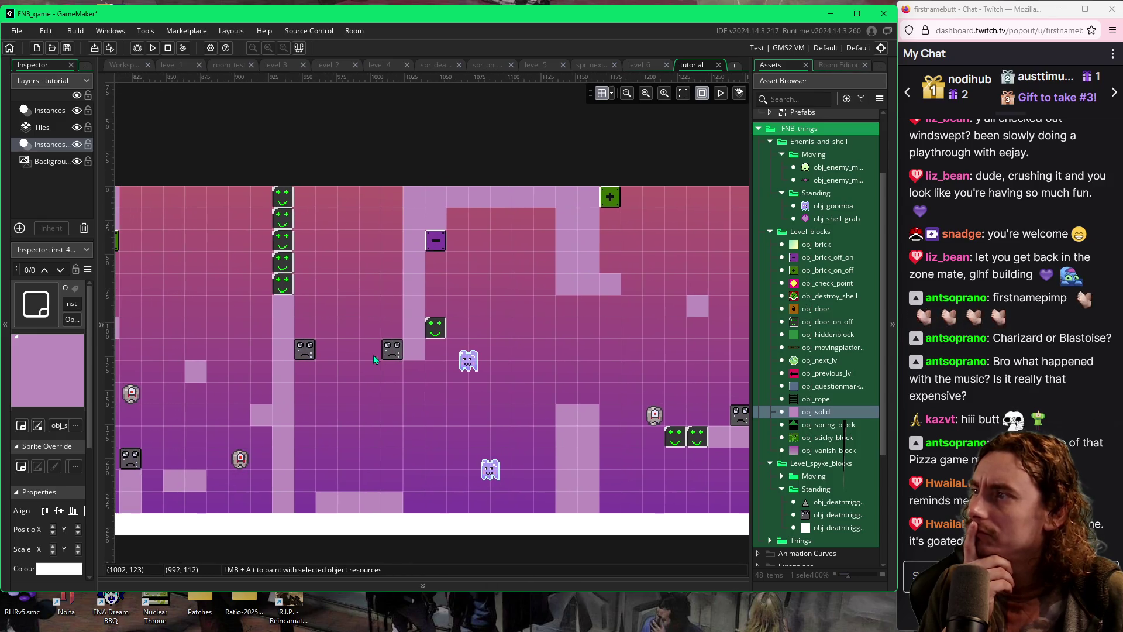
scroll(338, 360, left, 1)
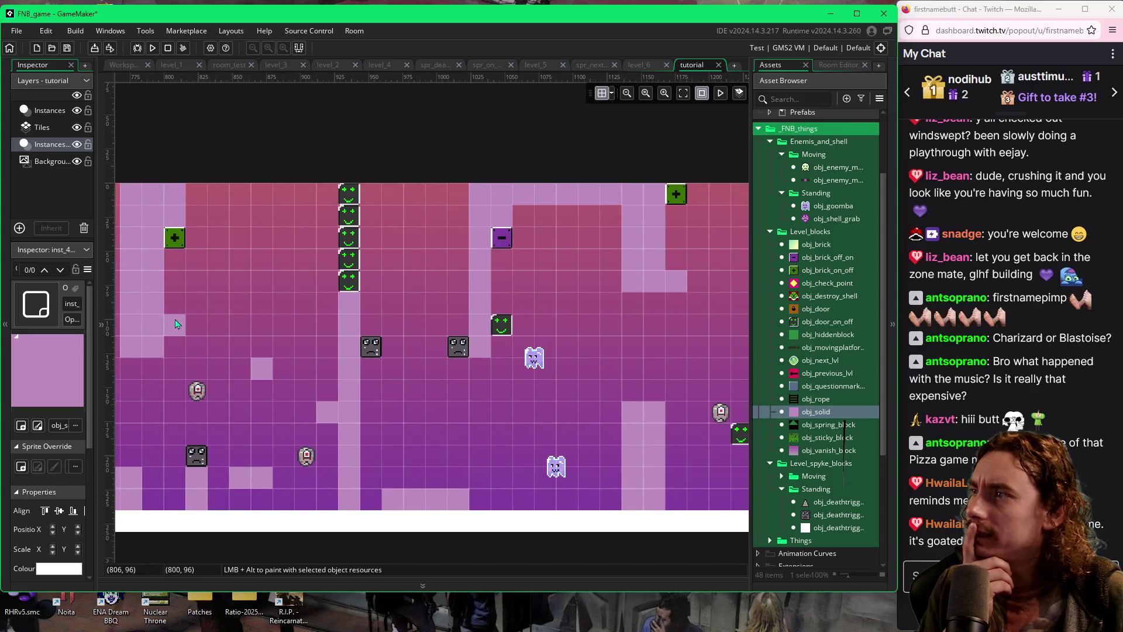
click(179, 325)
drag(179, 325, 202, 326)
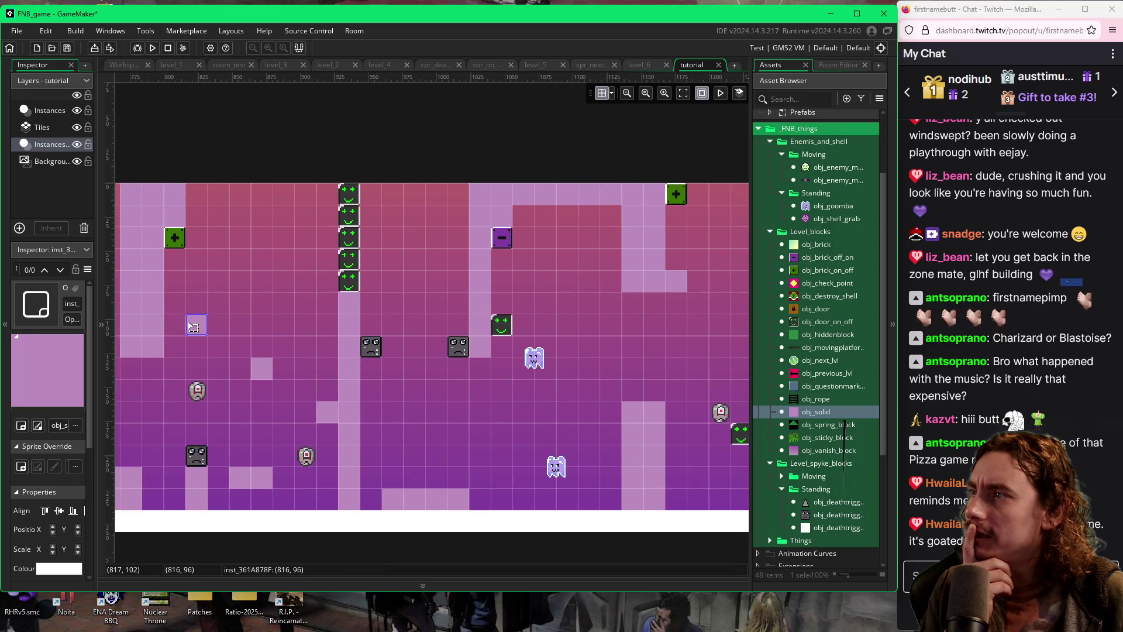
click(181, 240)
drag(181, 240, 191, 234)
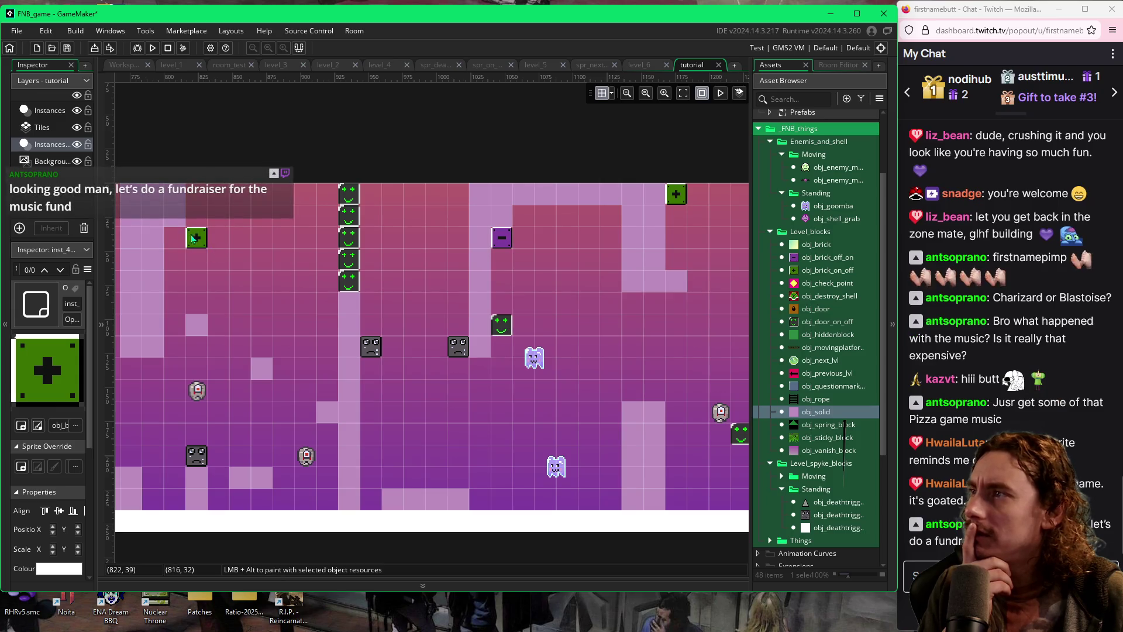
scroll(277, 300, left, 1)
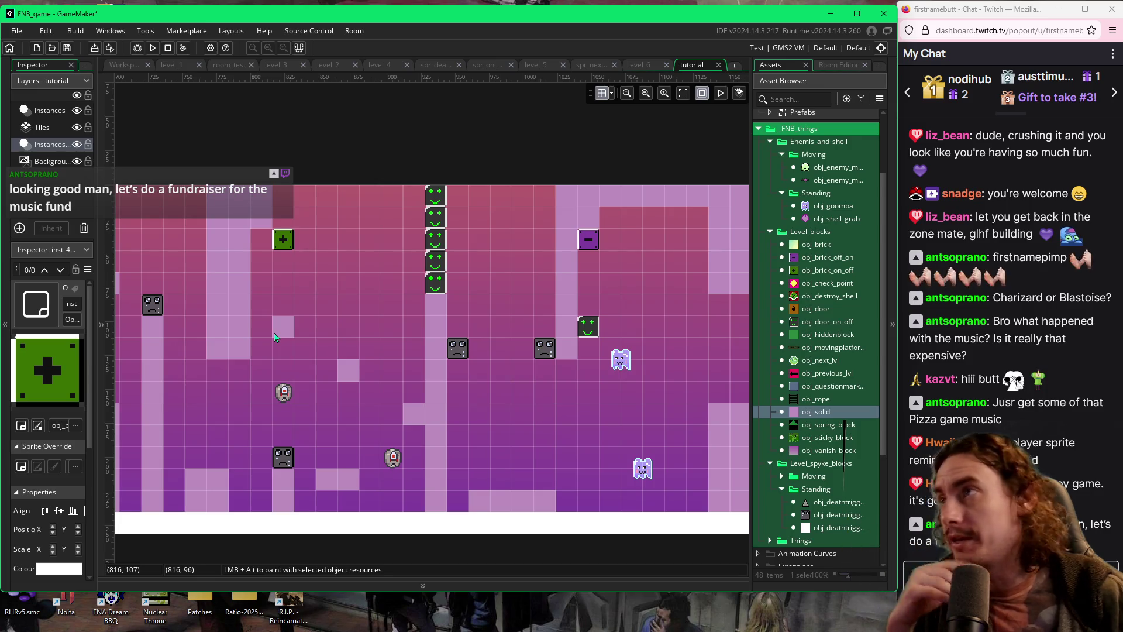
Build and run the game with F5, jumping the slime up the platforms onto the tall column
key(F5)
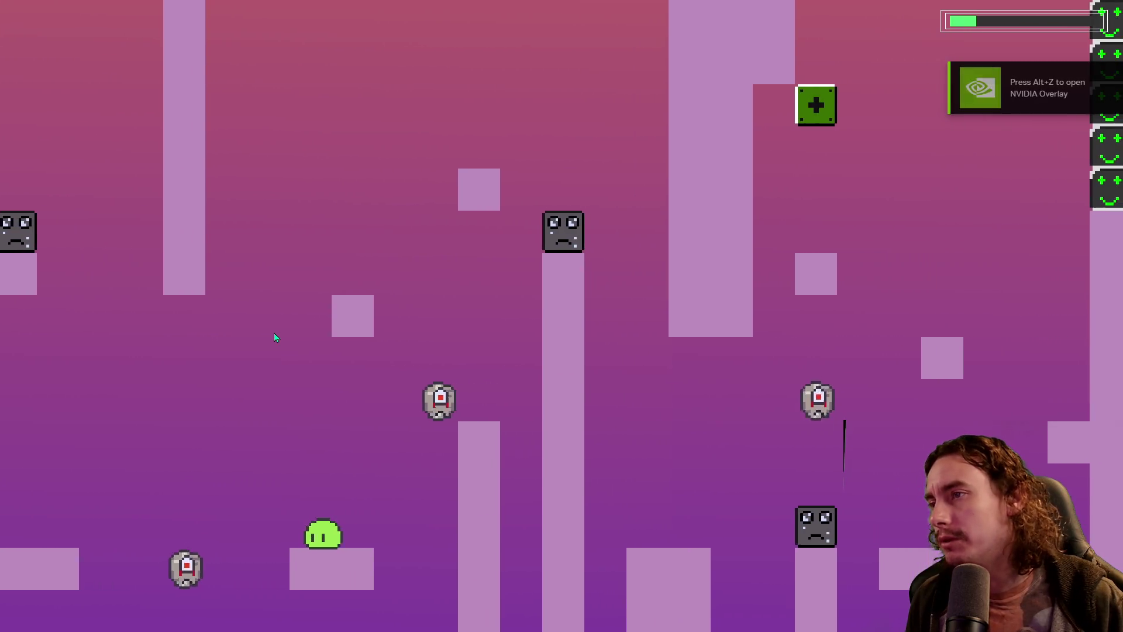
key(space)
key(space)
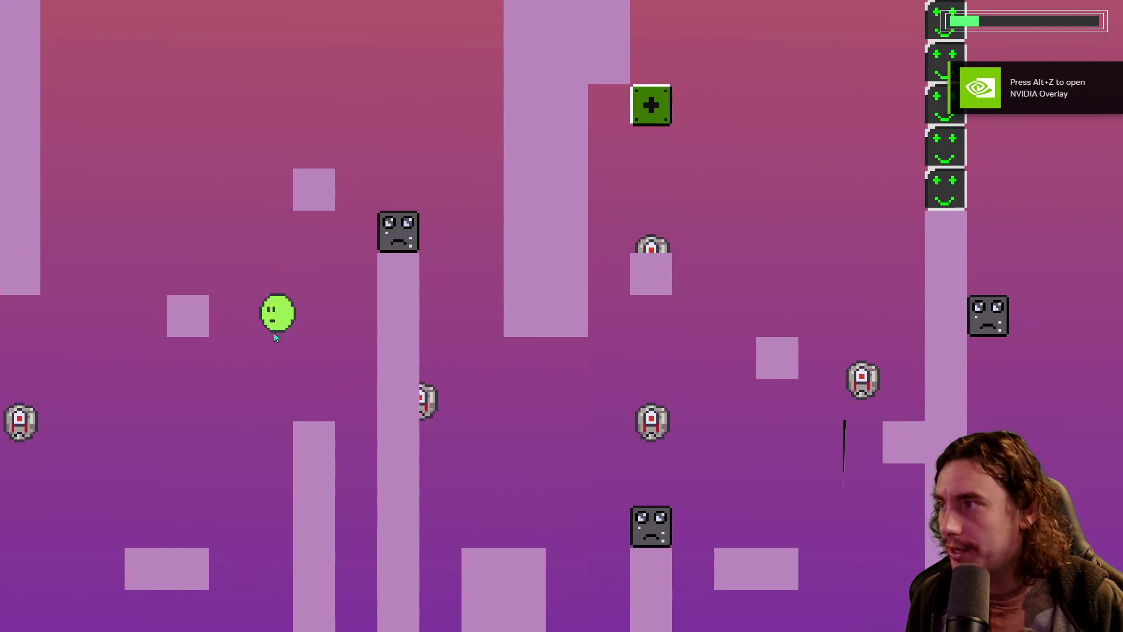
key(space)
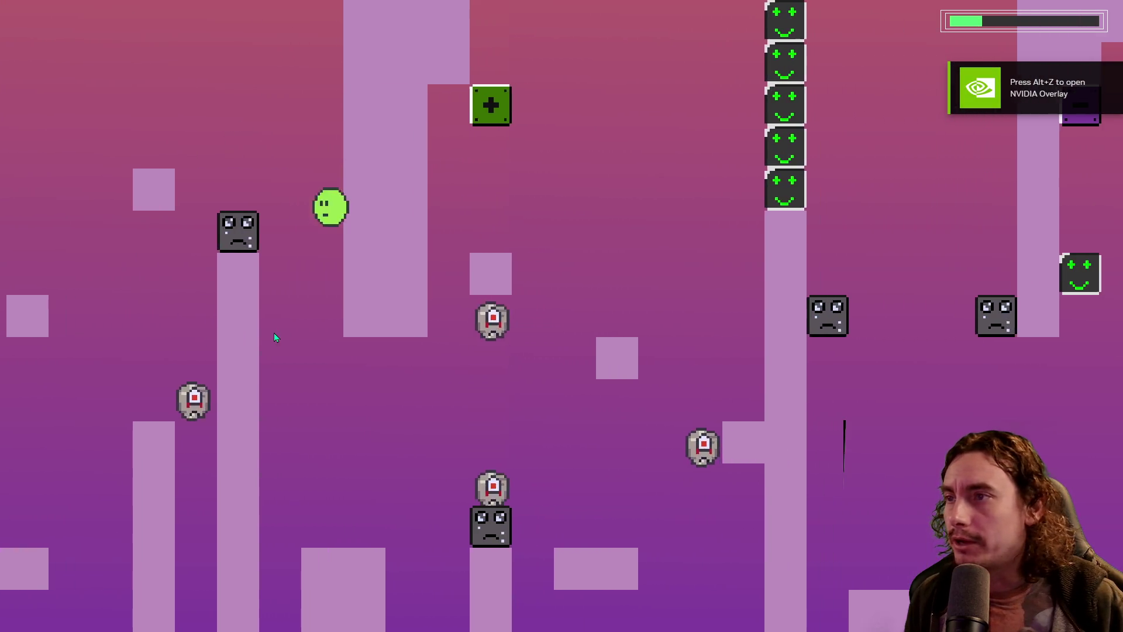
key(space)
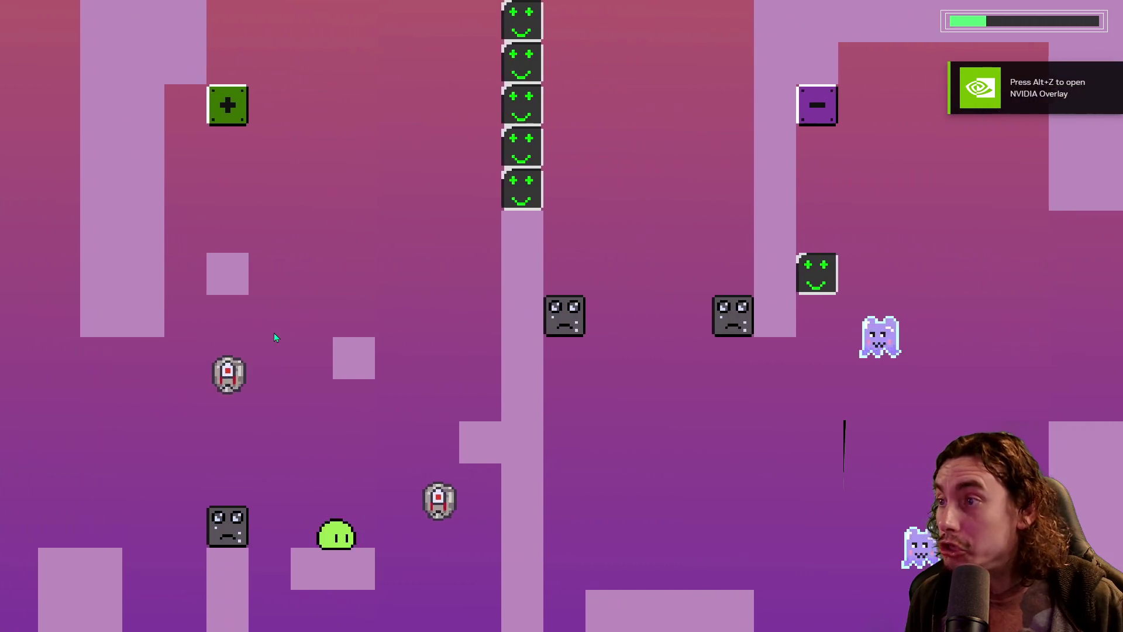
key(space)
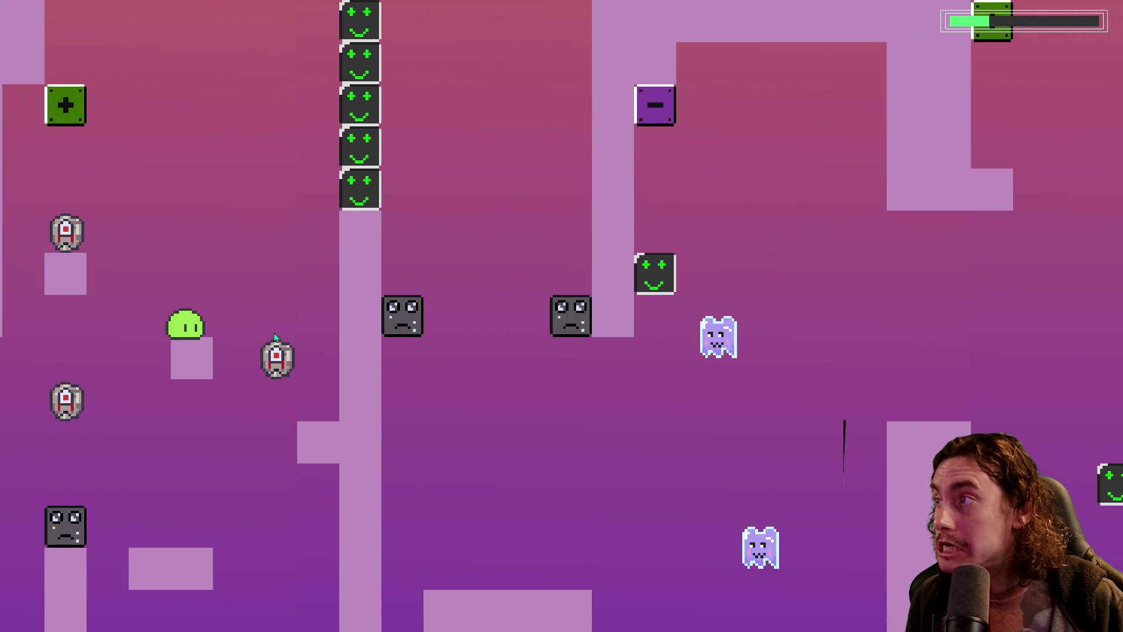
key(space)
key(space)
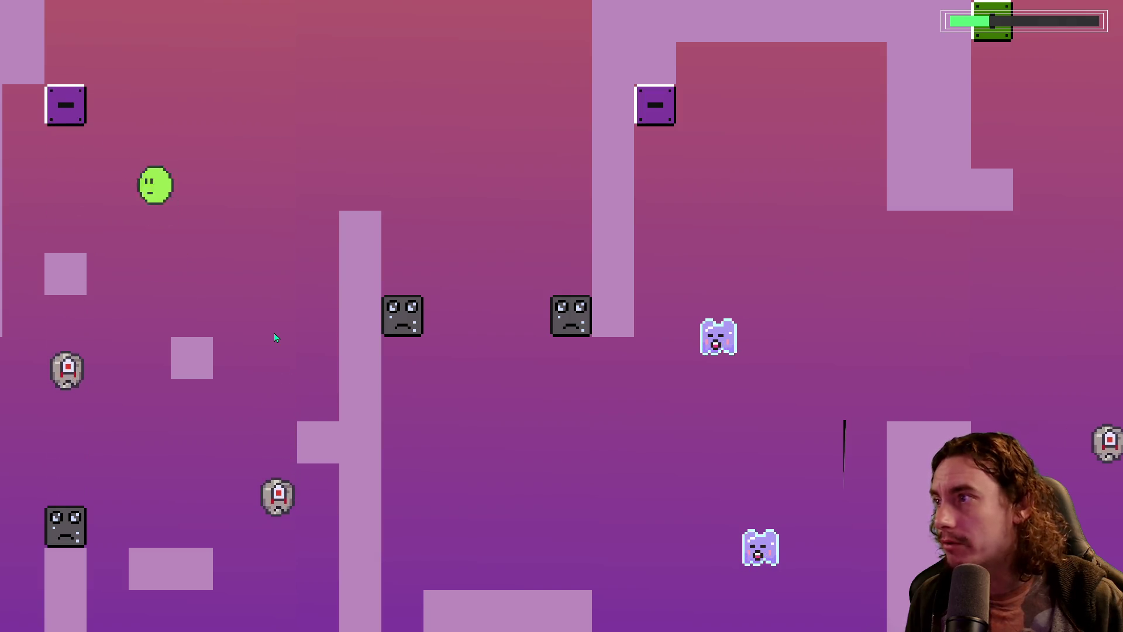
key(space)
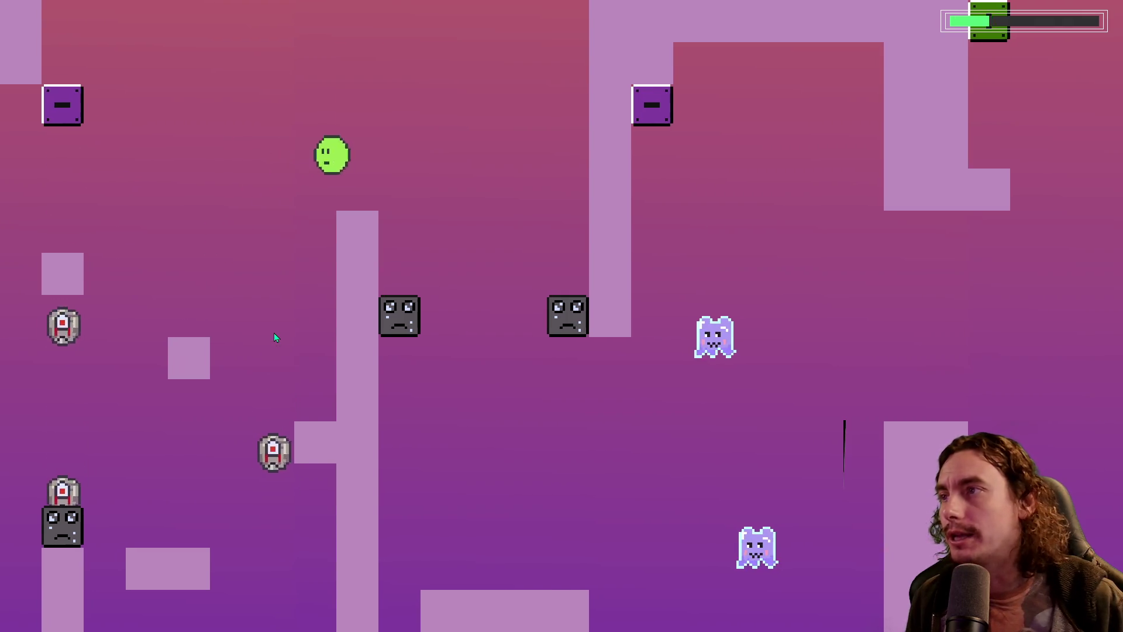
key(space)
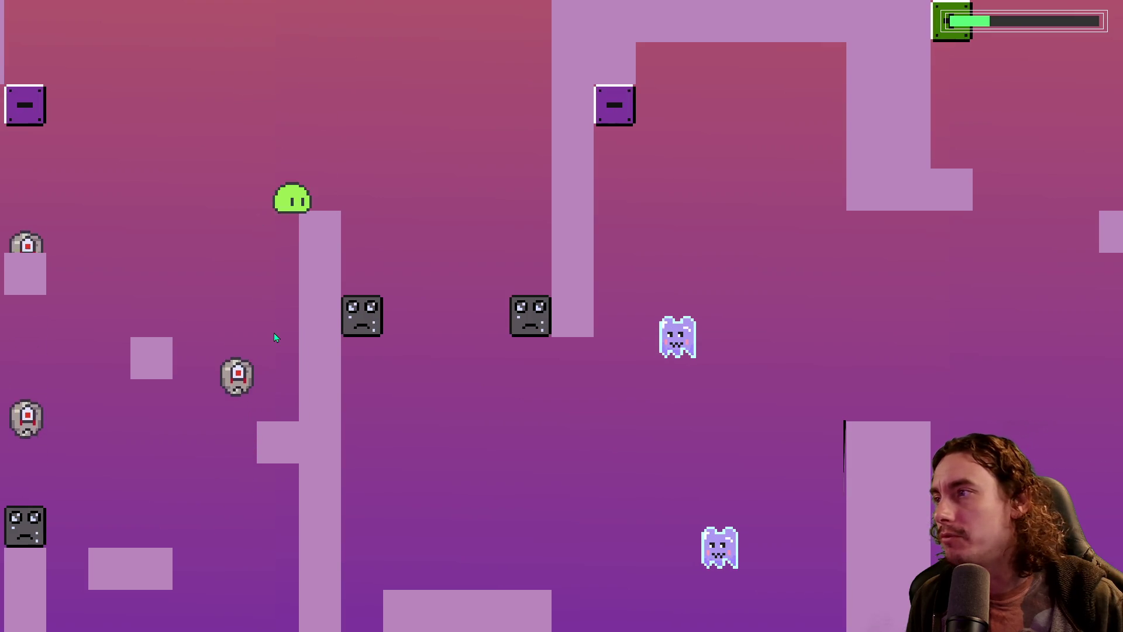
Drop across to the lower pillar, hit the switch flipping plus blocks to minus, then select the lower grey enemy
key(space)
key(space)
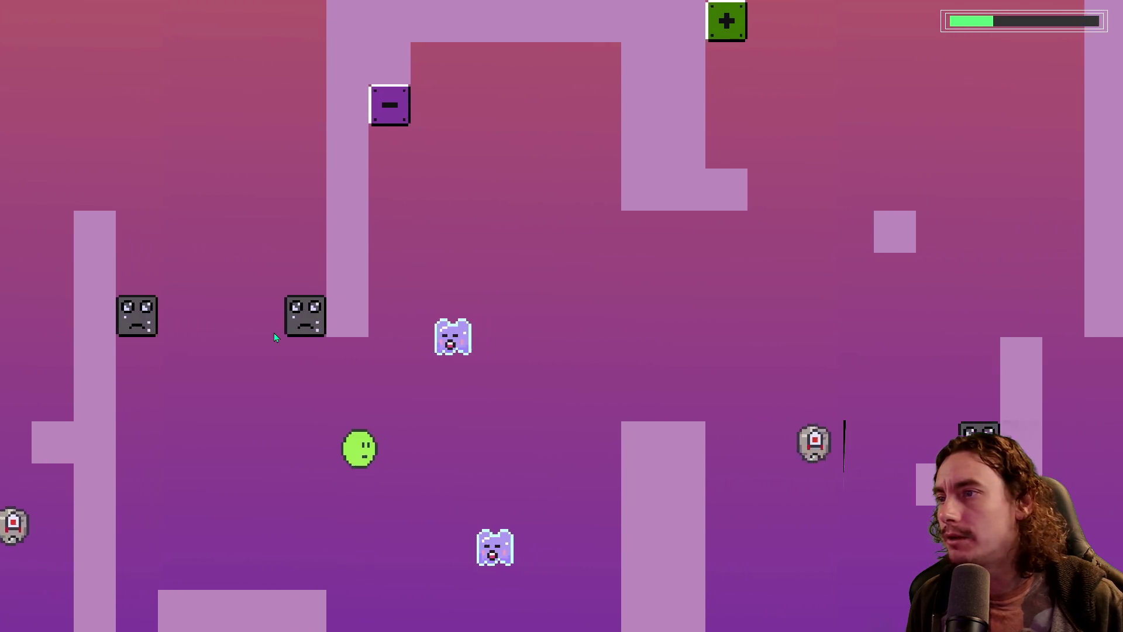
key(space)
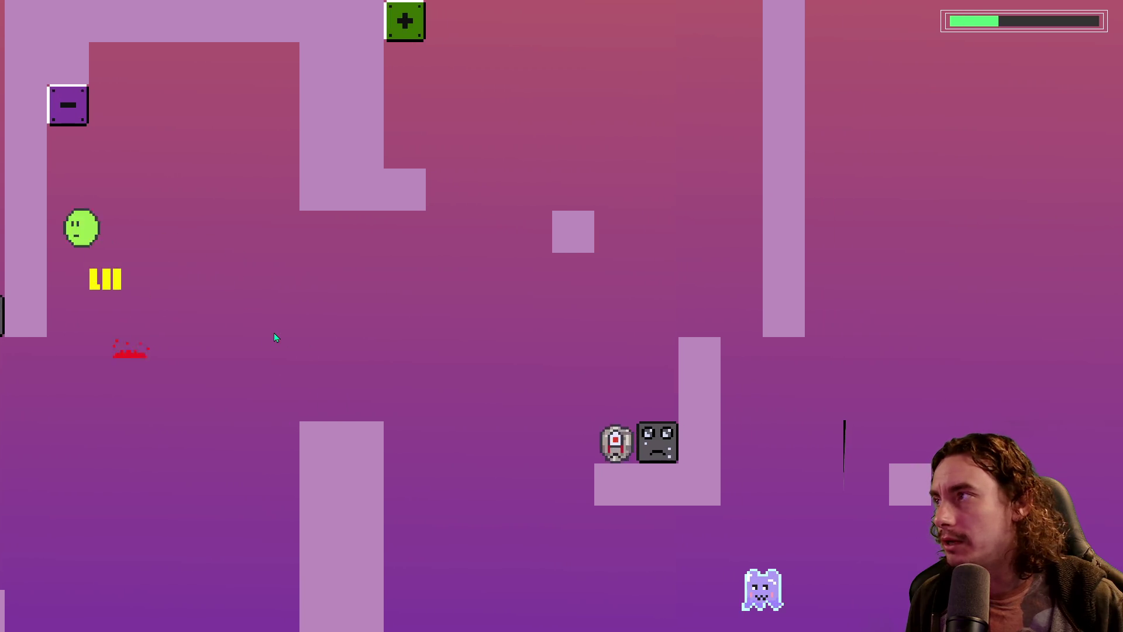
key(space)
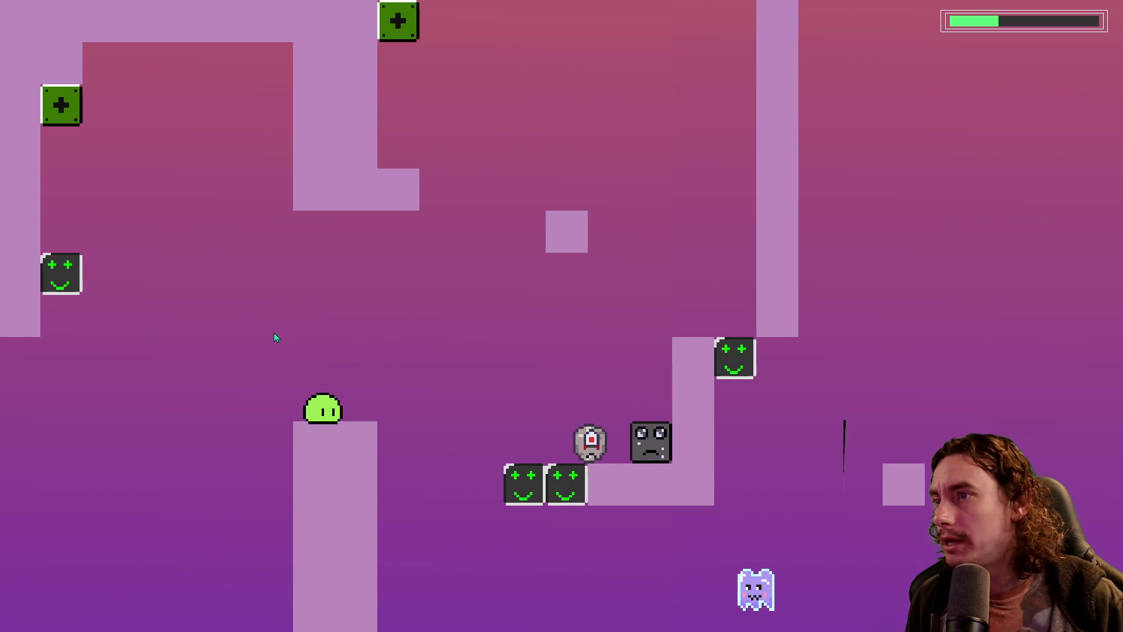
key(space)
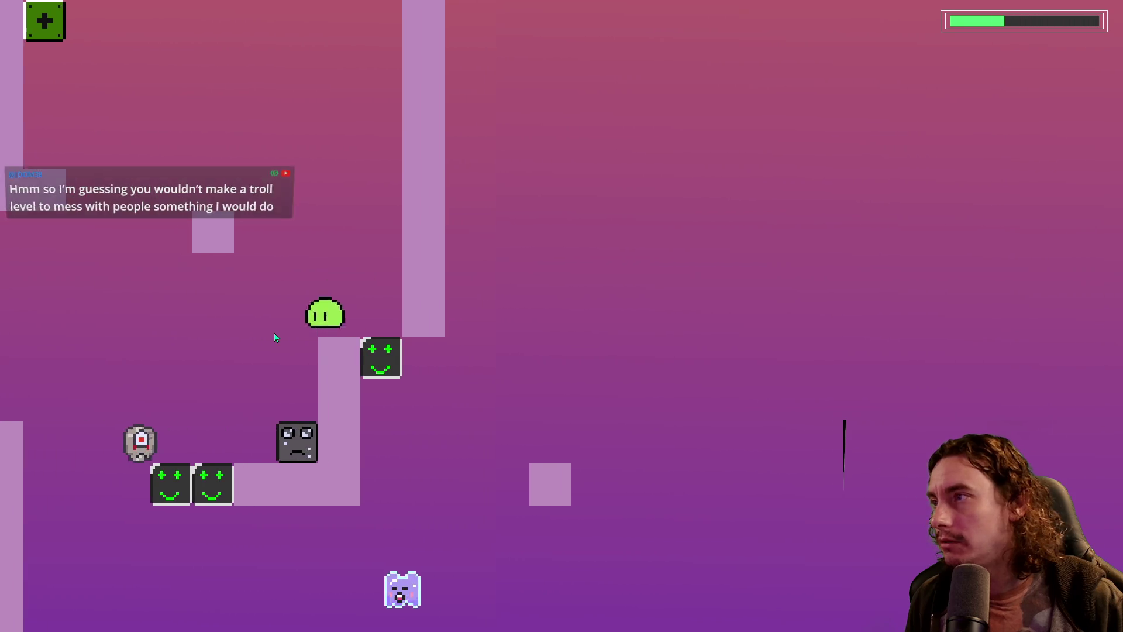
key(space)
key(space)
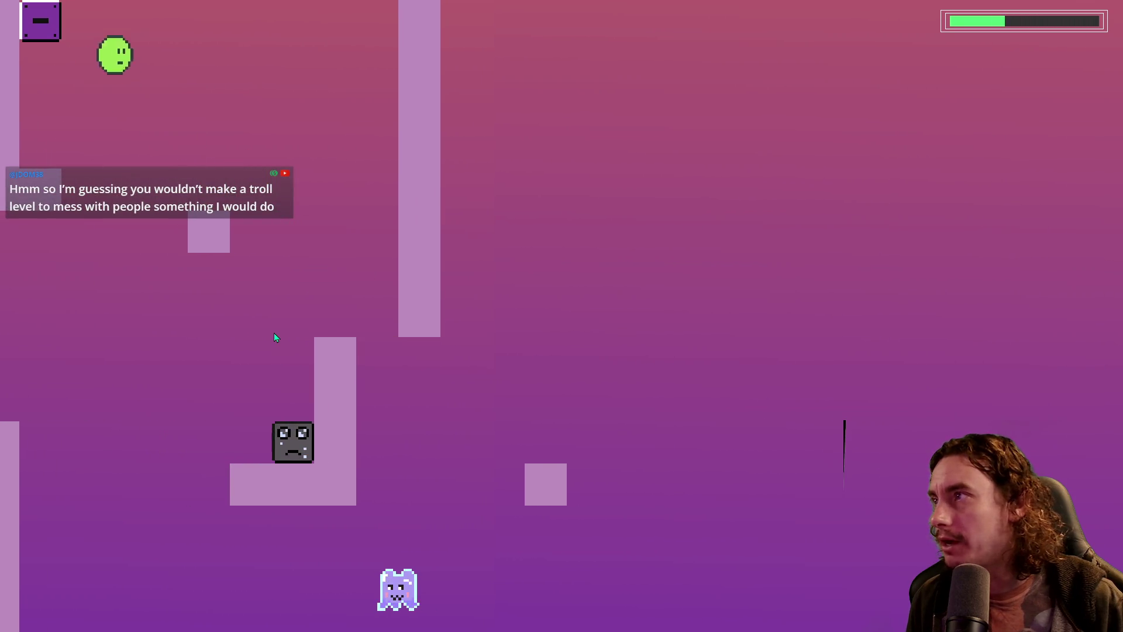
key(space)
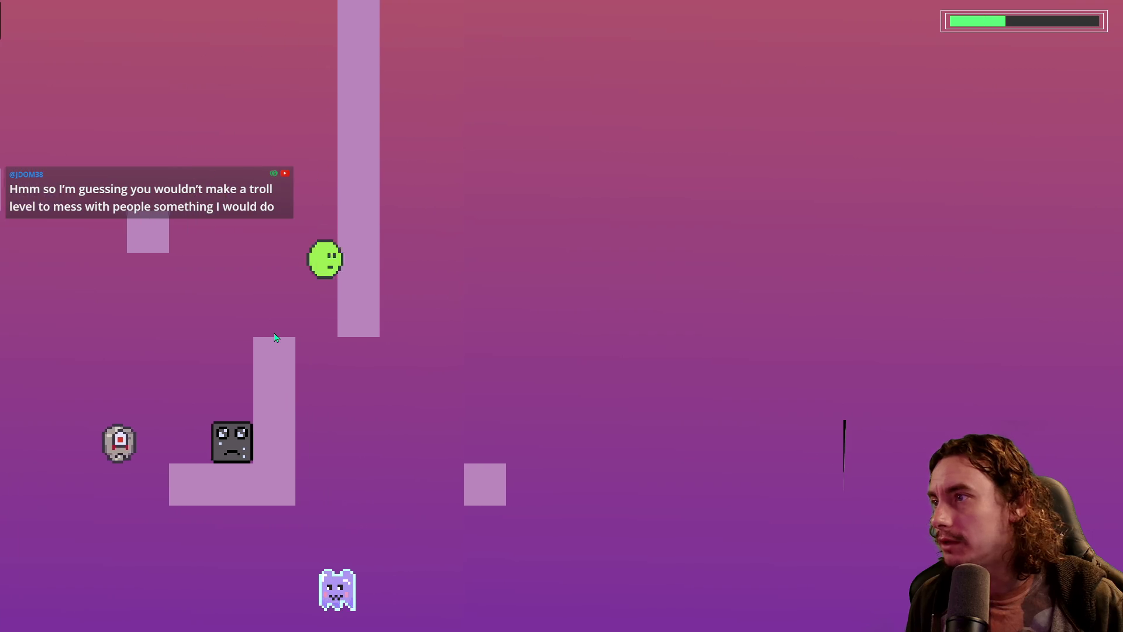
key(space)
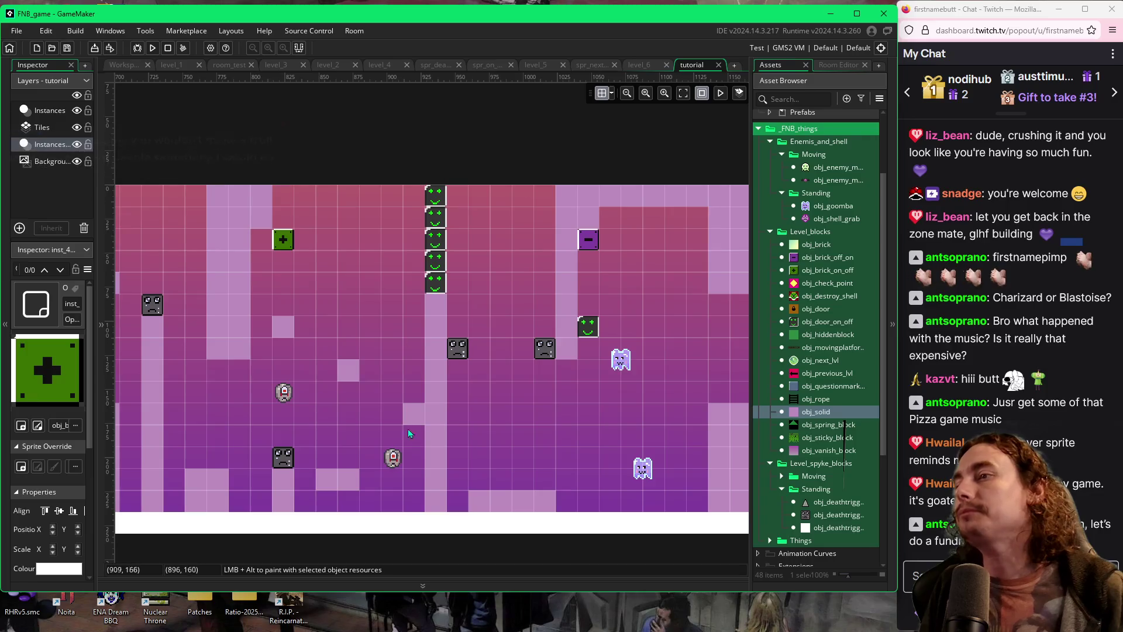
click(394, 458)
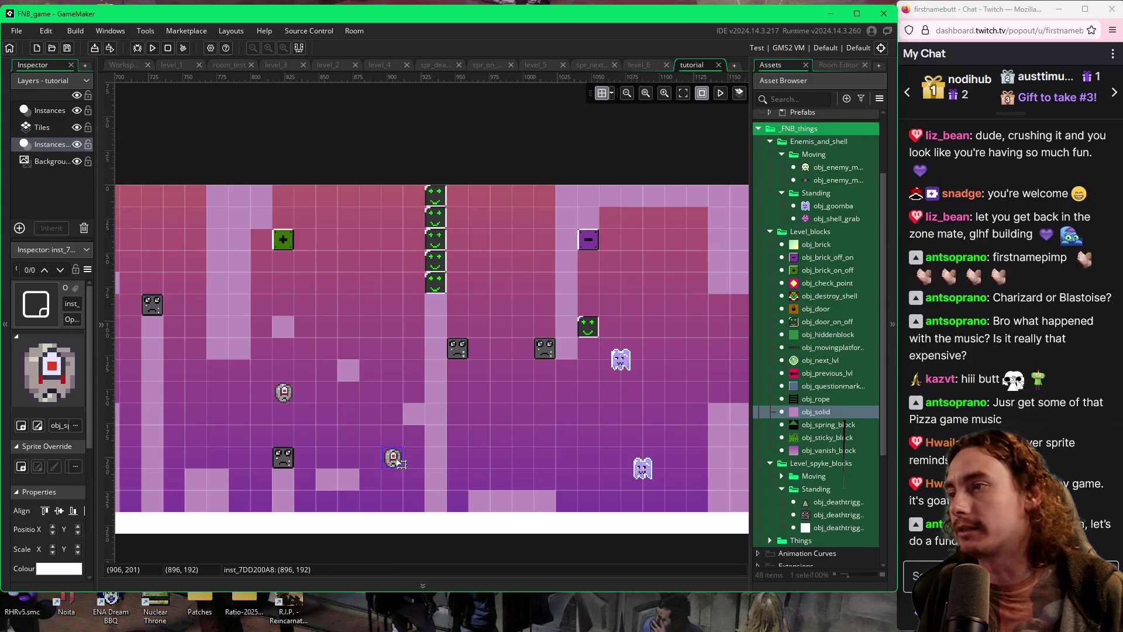
Move the small robot enemy near the floor one grid cell right, then pan the room view right
drag(399, 463, 421, 463)
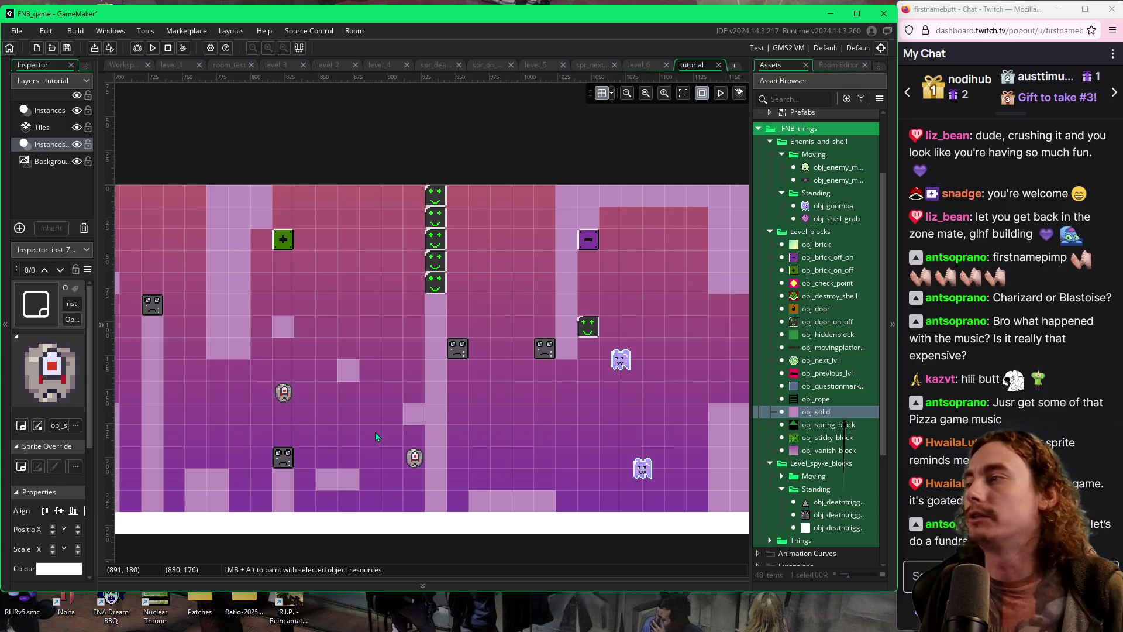
scroll(519, 401, right, 4)
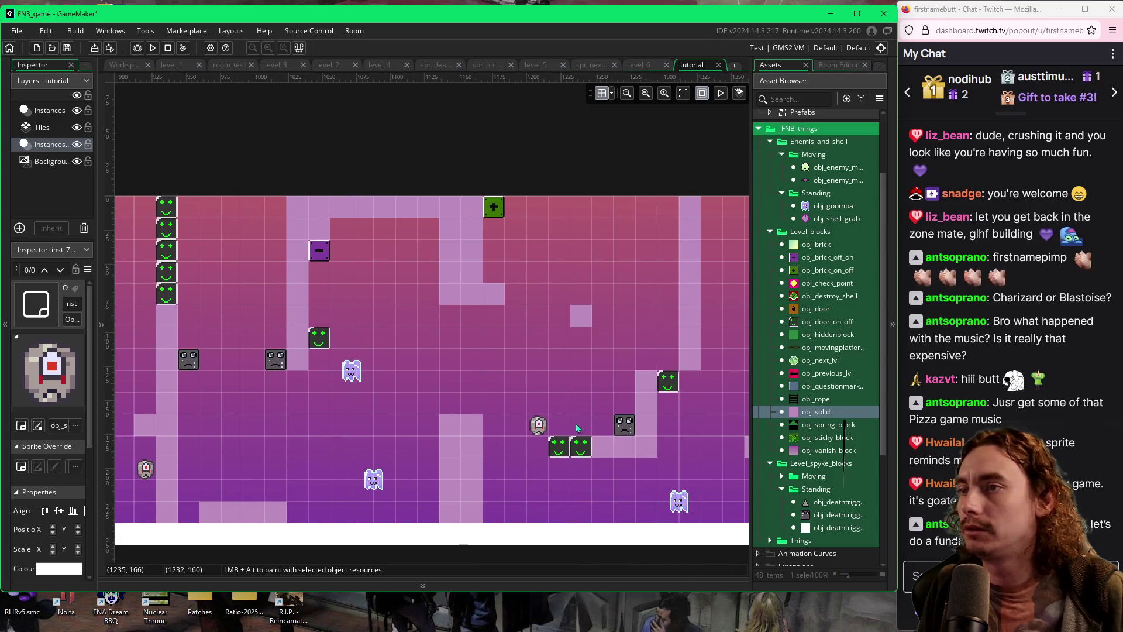
scroll(485, 398, right, 3)
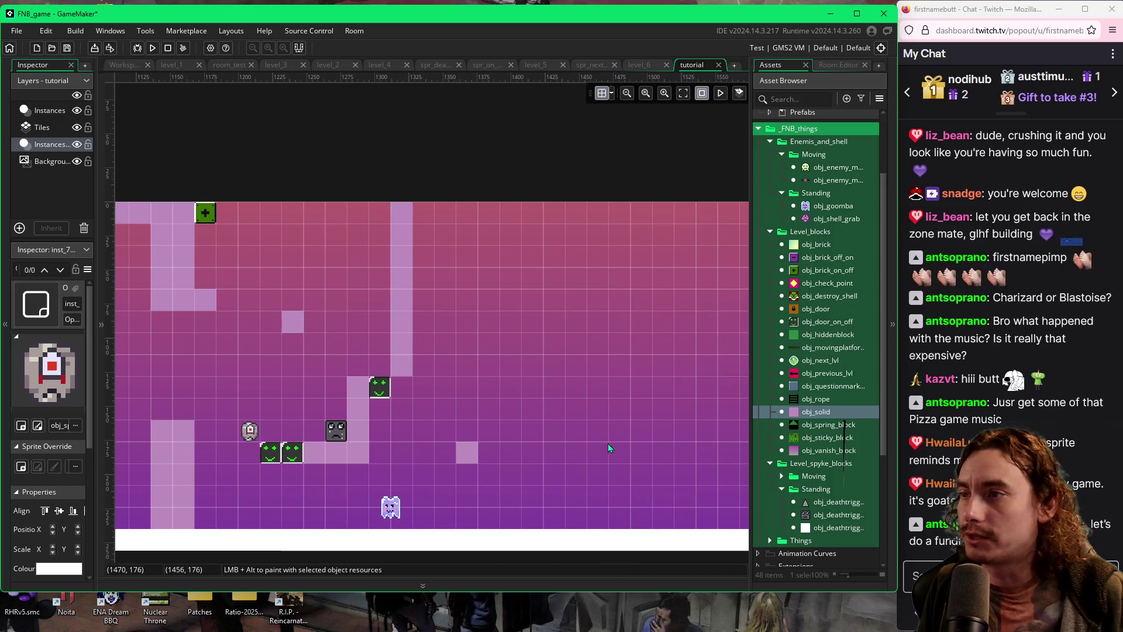
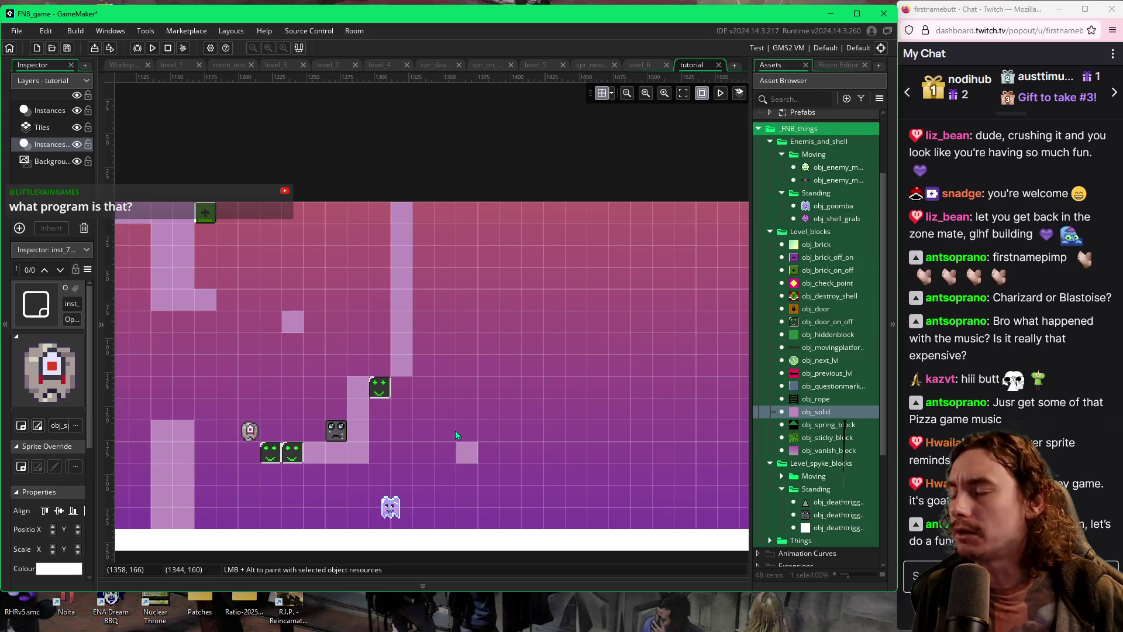
Pan and zoom across the room to centre the view on the staircase area
mouse_move(460, 419)
mouse_down()
mouse_move(566, 428)
mouse_move(508, 425)
mouse_up()
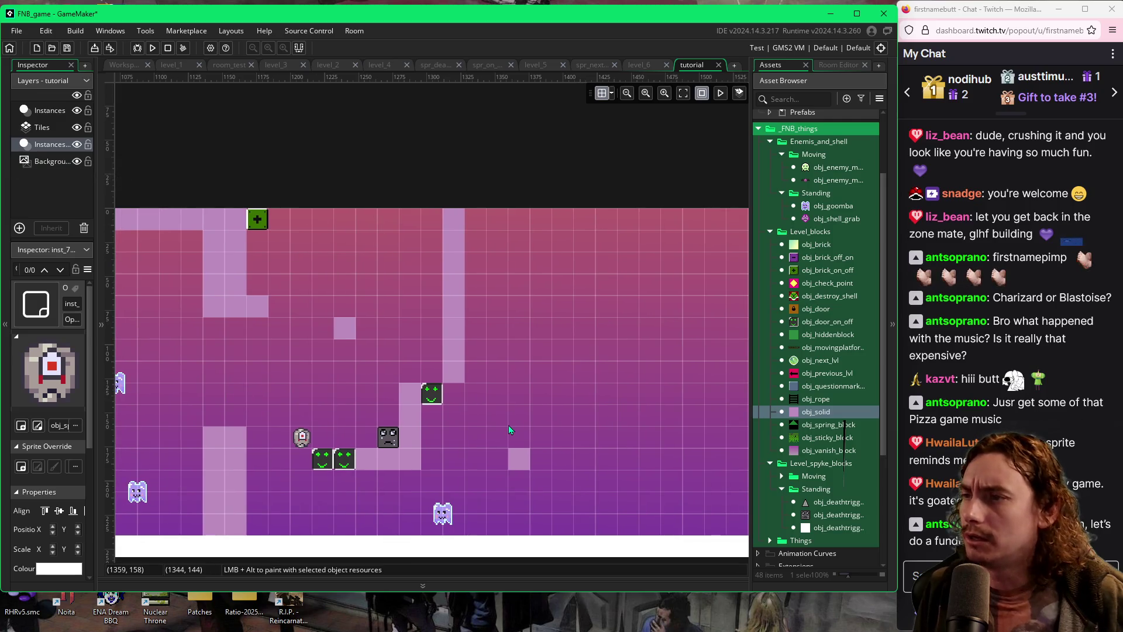
scroll(531, 390, down, 6)
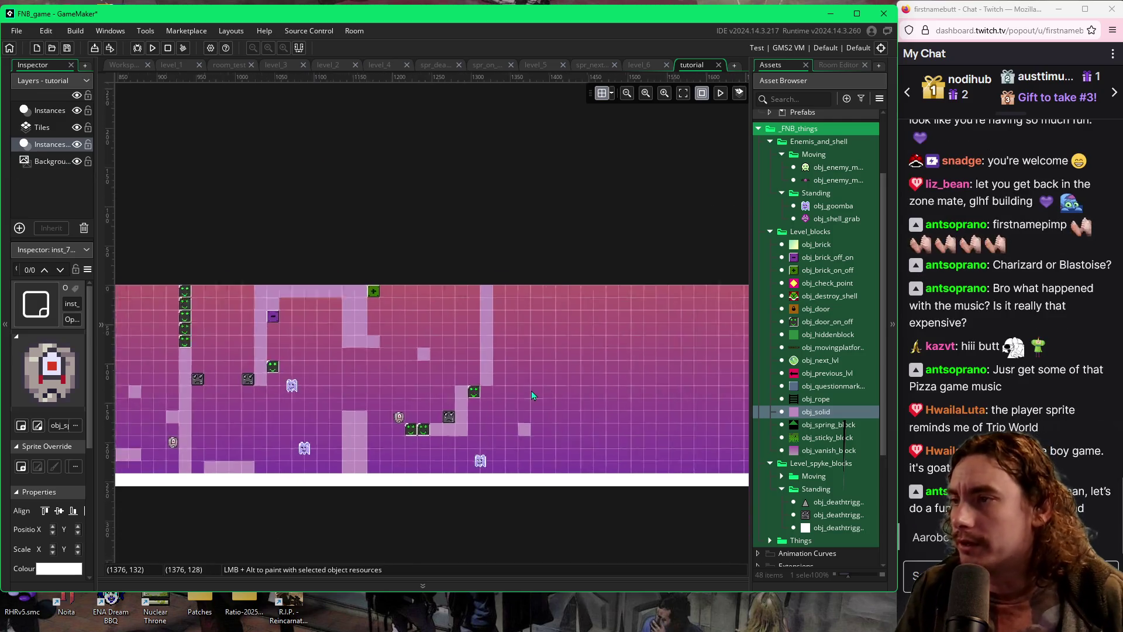
mouse_move(665, 391)
mouse_down()
mouse_move(258, 411)
mouse_move(433, 416)
mouse_move(328, 419)
mouse_move(365, 427)
mouse_move(331, 431)
mouse_move(417, 437)
mouse_move(380, 430)
mouse_move(585, 412)
mouse_up()
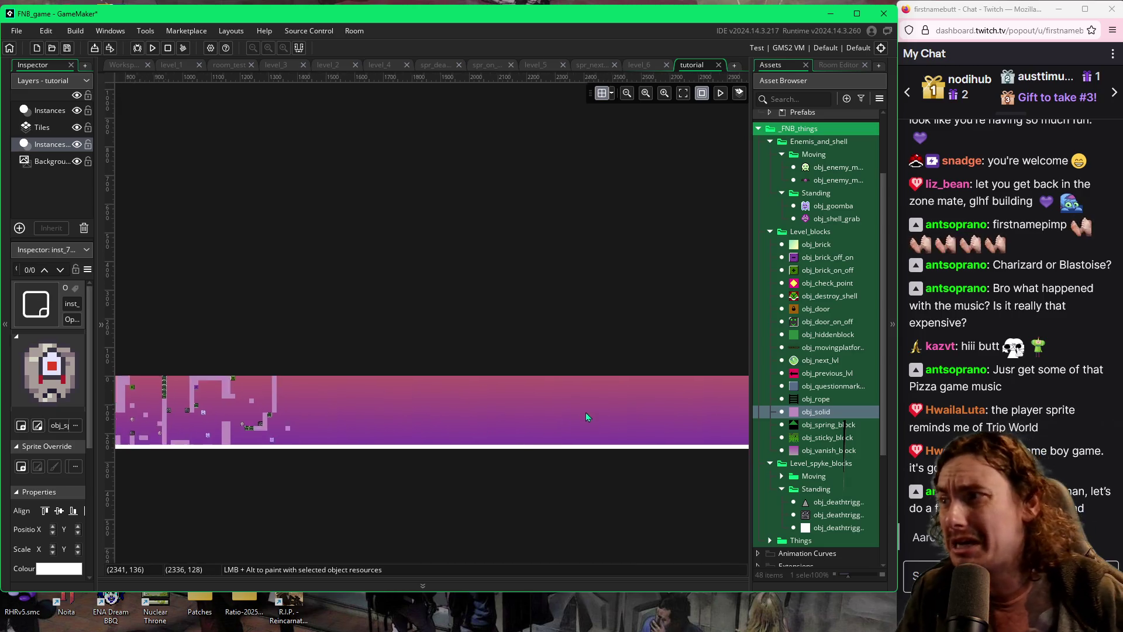
scroll(388, 390, up, 2)
scroll(385, 395, up, 2)
mouse_move(385, 396)
mouse_down()
mouse_move(488, 393)
mouse_move(471, 416)
mouse_move(485, 364)
mouse_up()
scroll(485, 363, up, 1)
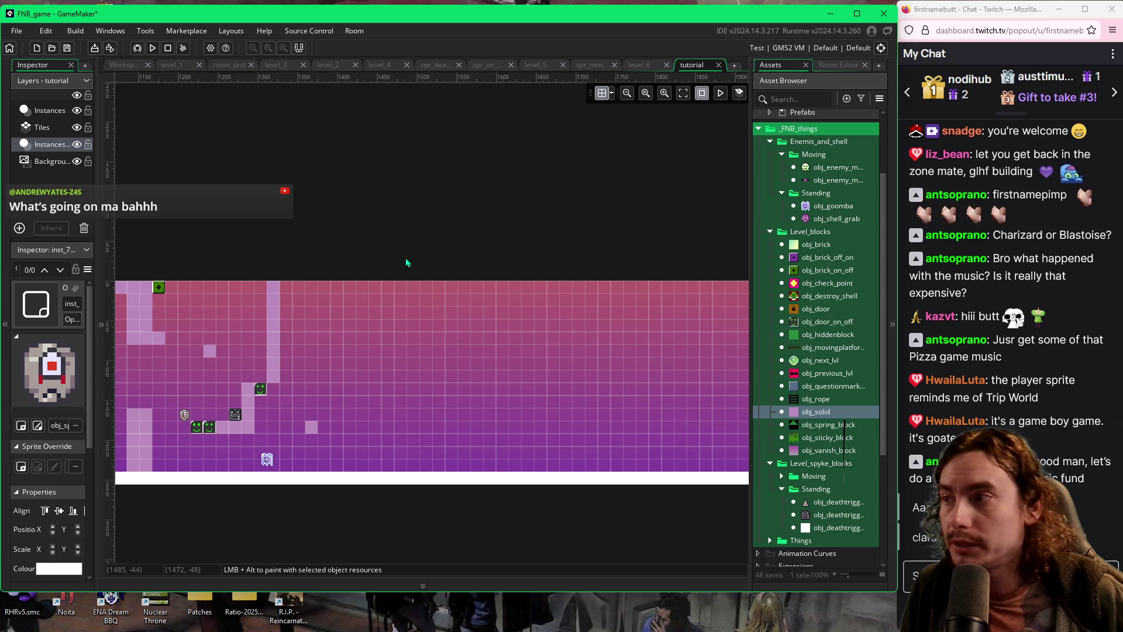
drag(313, 412, 371, 404)
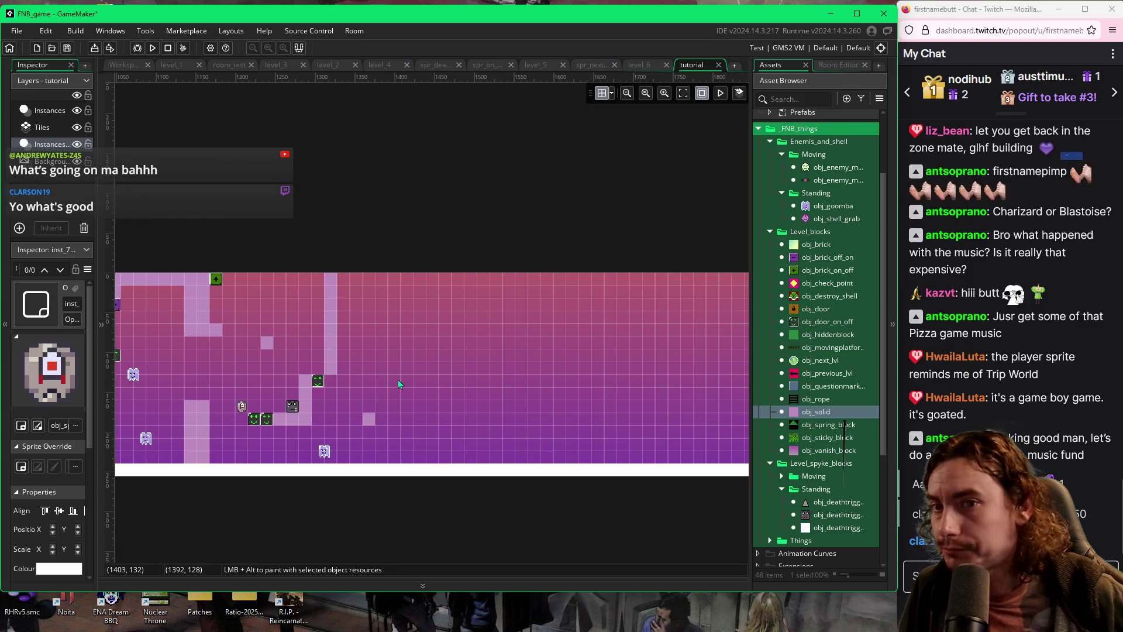
scroll(398, 383, up, 2)
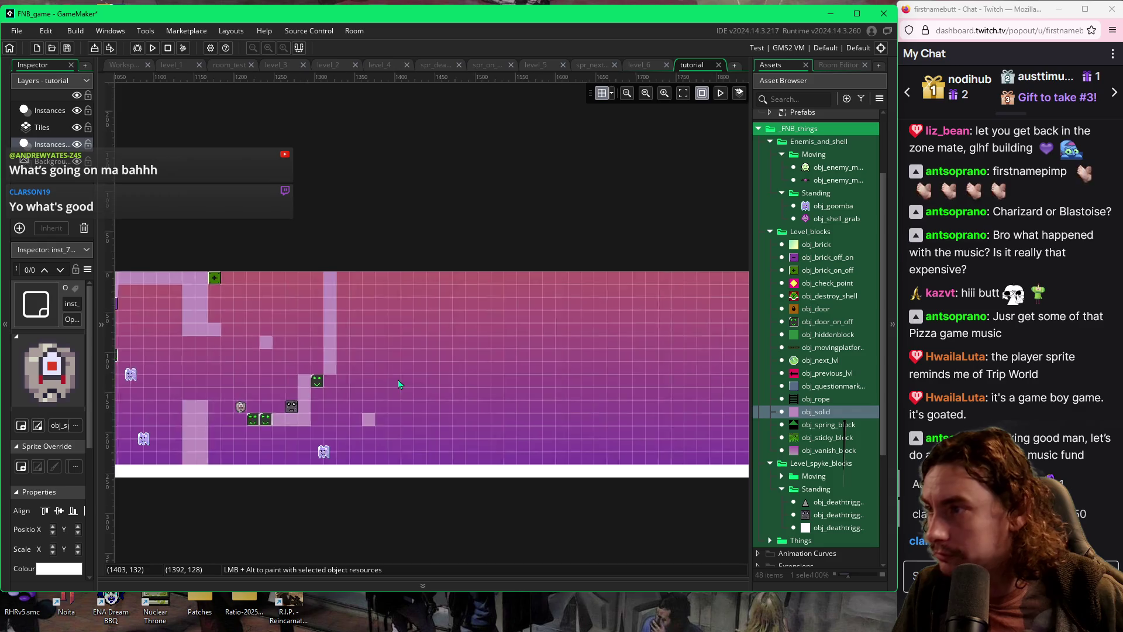
drag(388, 390, 440, 379)
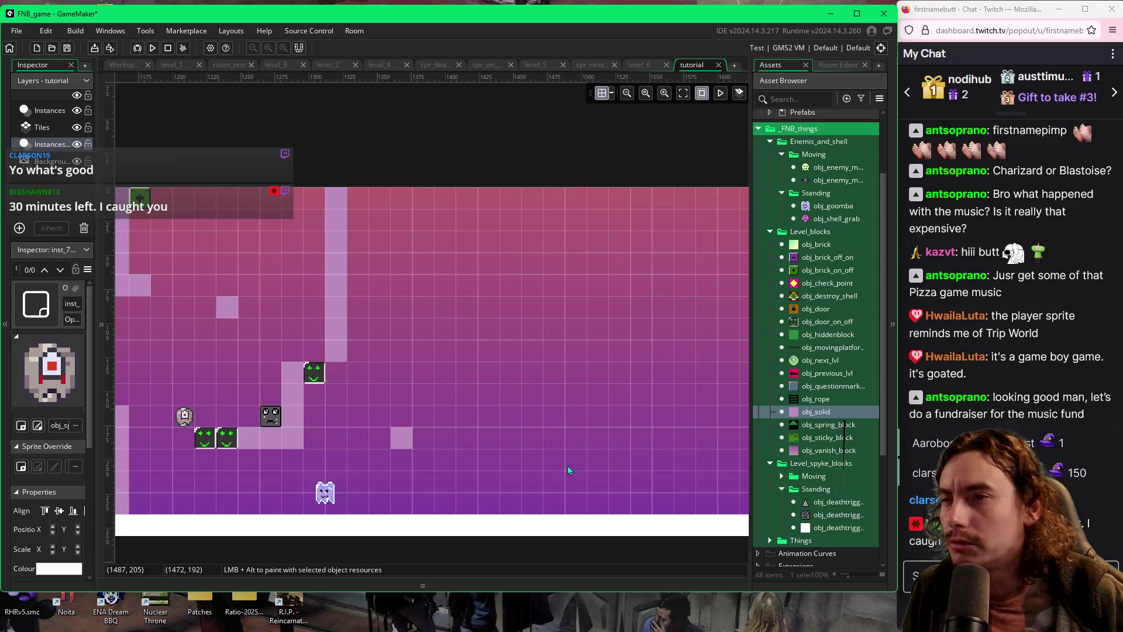
Place an obj_goomba ghost right of the staircase and an obj_solid block, then run with F5
click(806, 207)
mouse_move(805, 206)
mouse_down()
mouse_move(475, 288)
mouse_move(464, 397)
mouse_move(469, 383)
mouse_up()
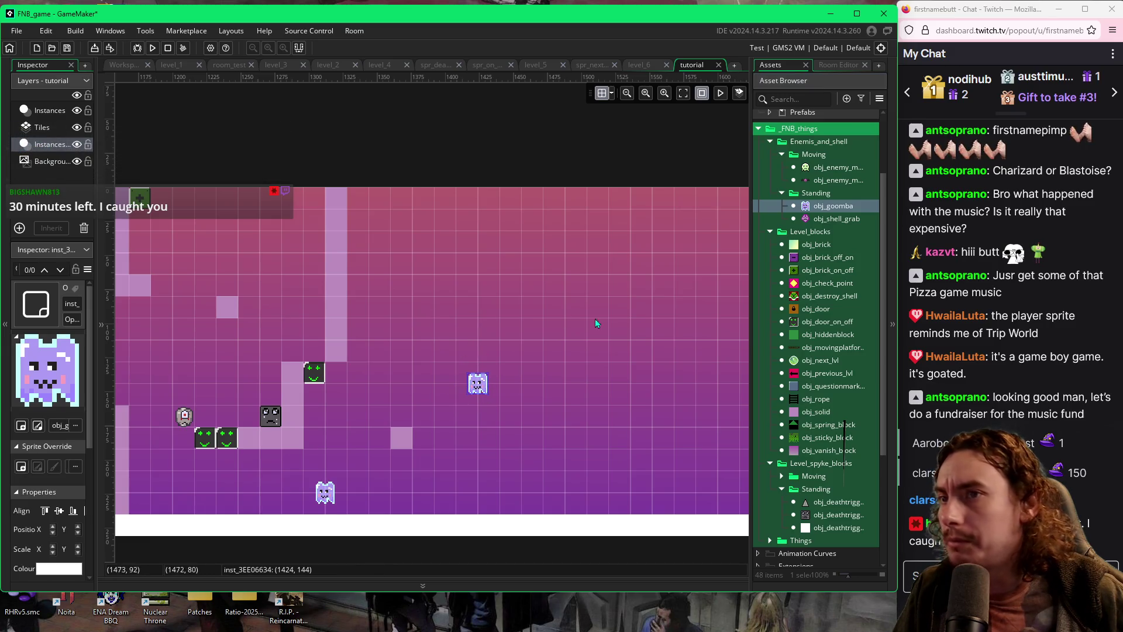
mouse_move(791, 414)
mouse_down()
mouse_move(458, 356)
mouse_move(408, 320)
mouse_up()
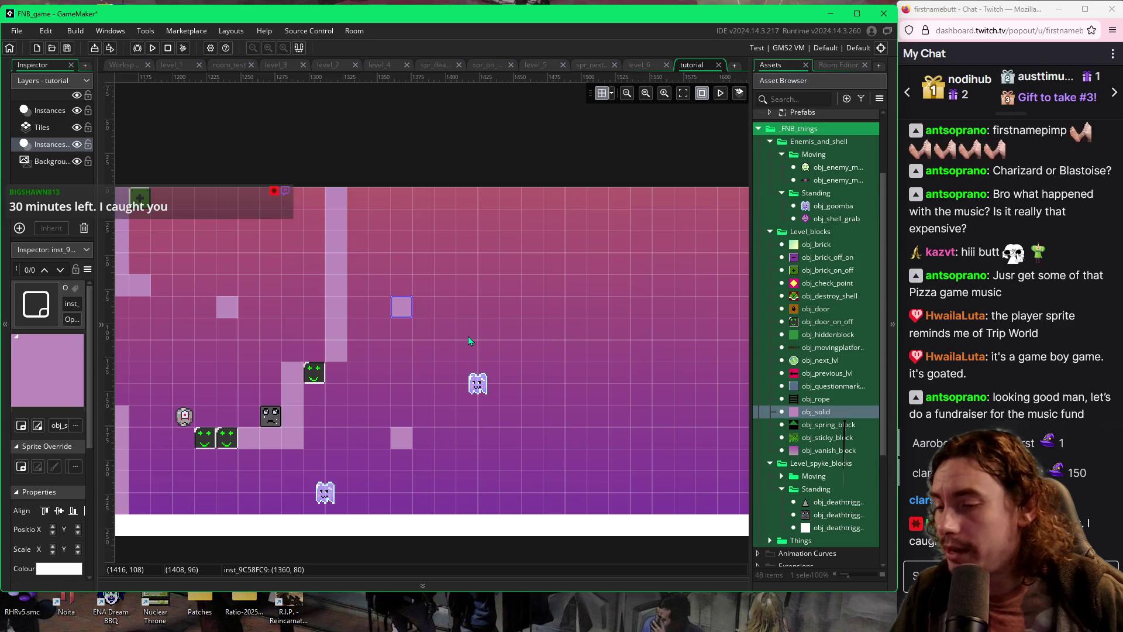
key(F5)
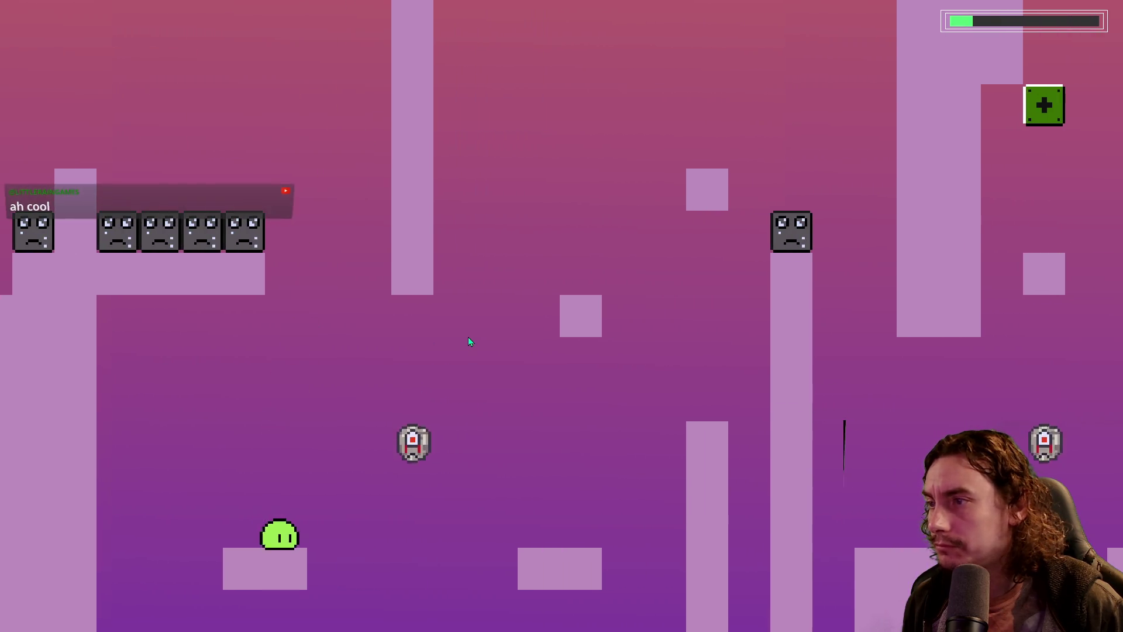
key(space)
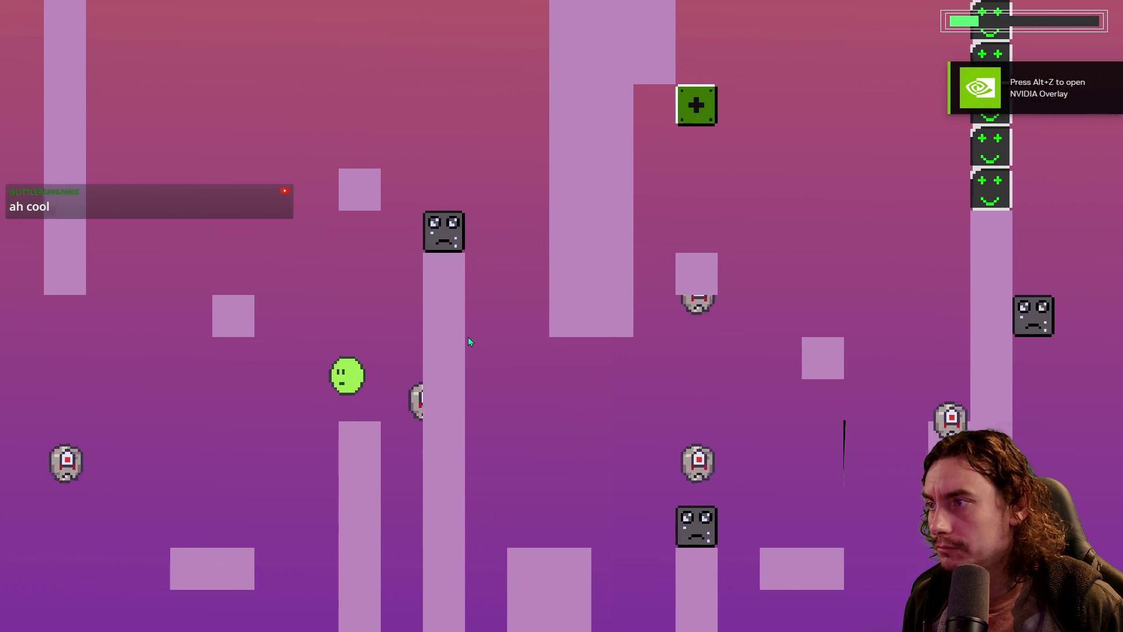
key(Left)
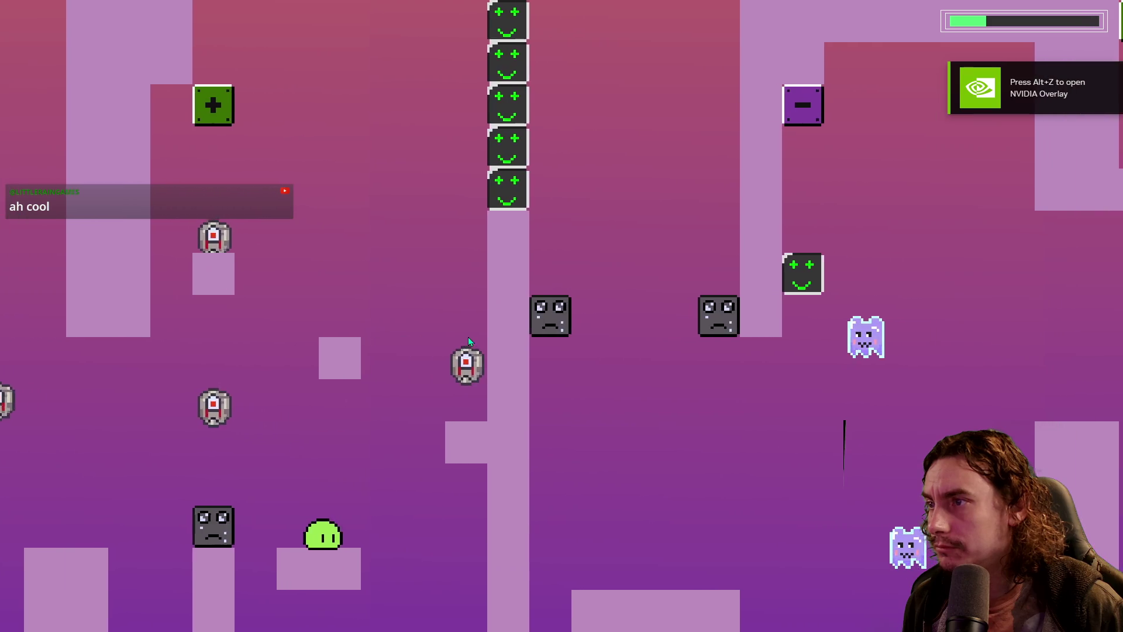
key(space)
key(Left)
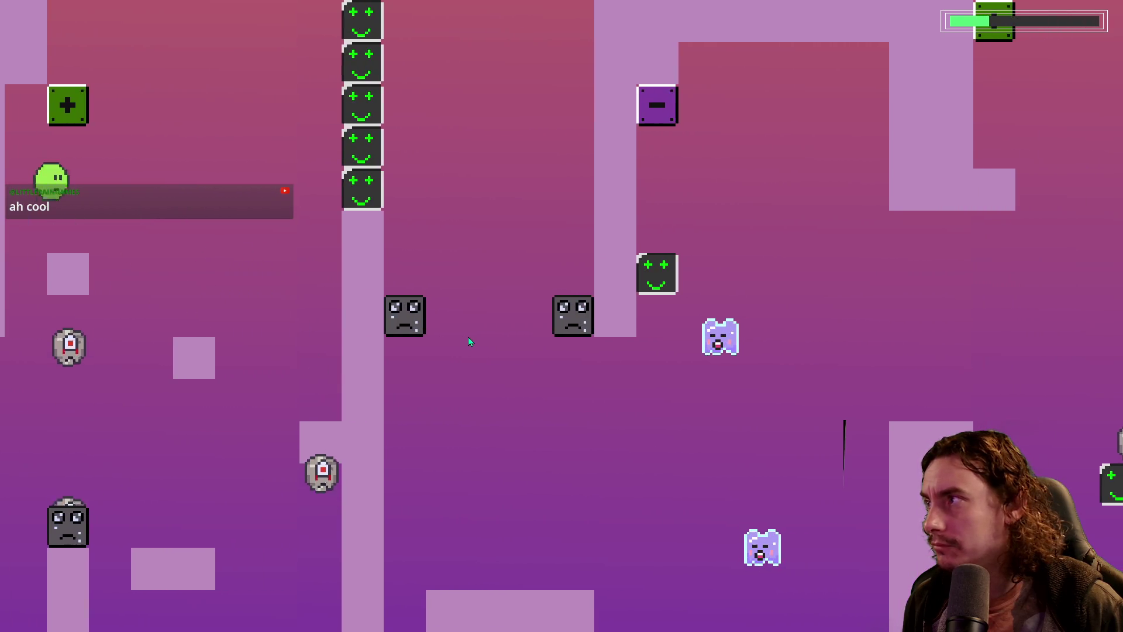
key(Right)
key(space)
key(Right)
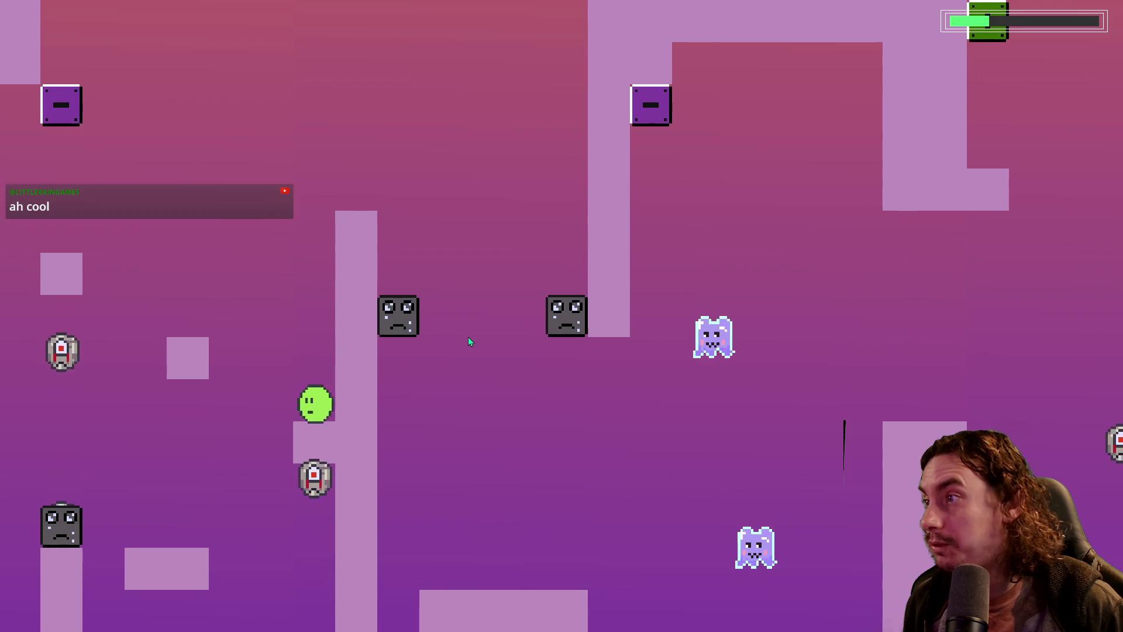
key(space)
key(Left)
key(Right)
key(space)
key(Right)
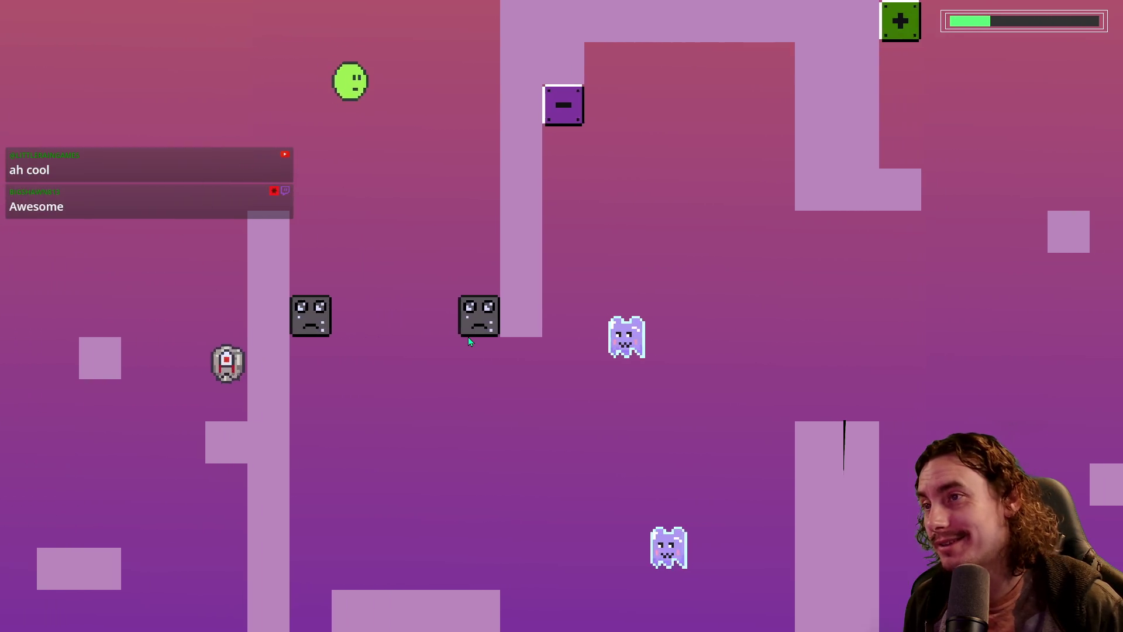
key(space)
key(Right)
key(space)
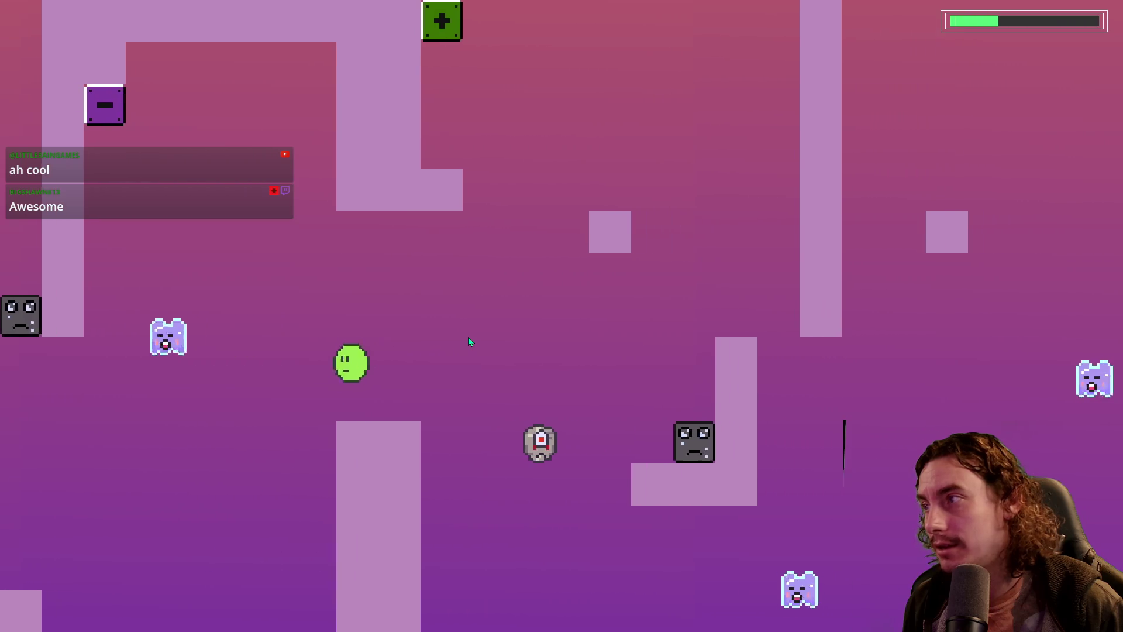
key(Left)
key(space)
key(Right)
key(space)
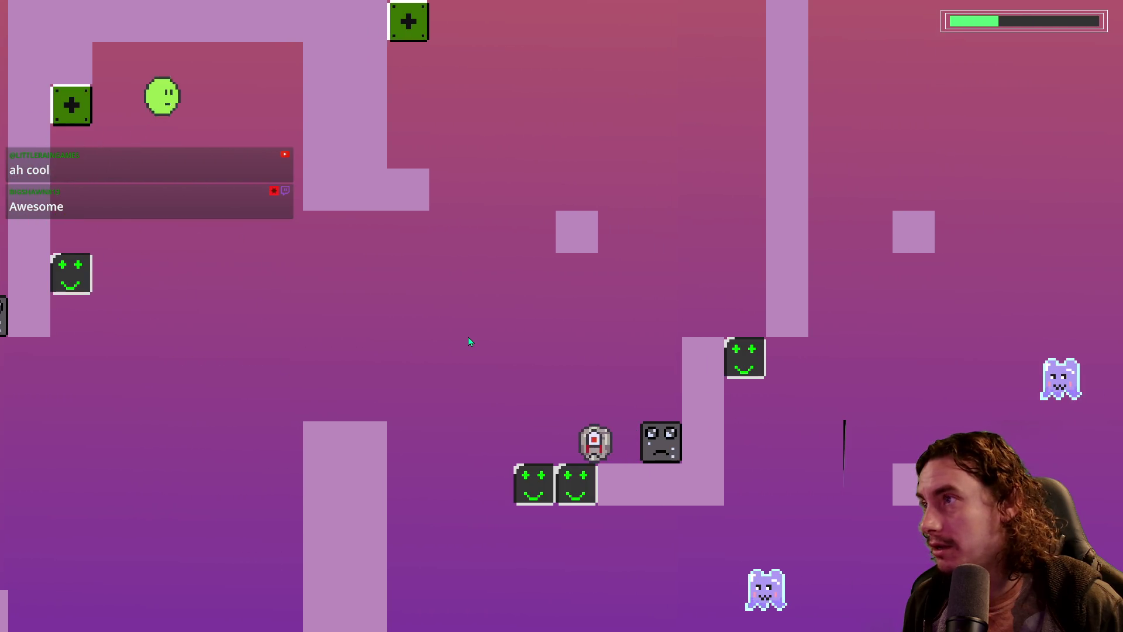
key(Right)
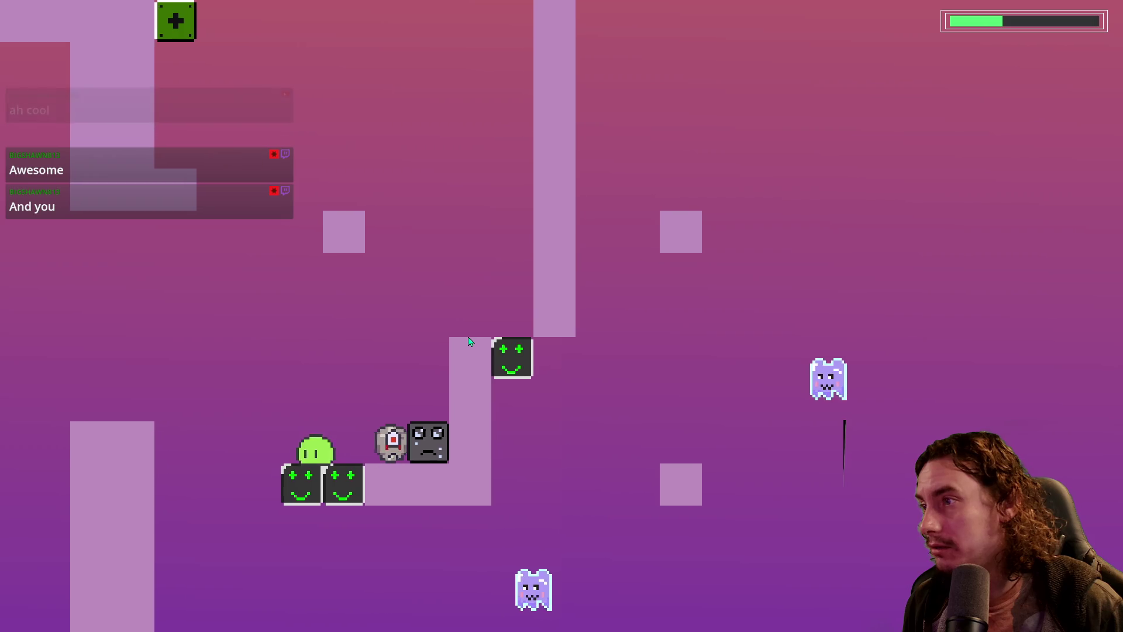
key(space)
key(Left)
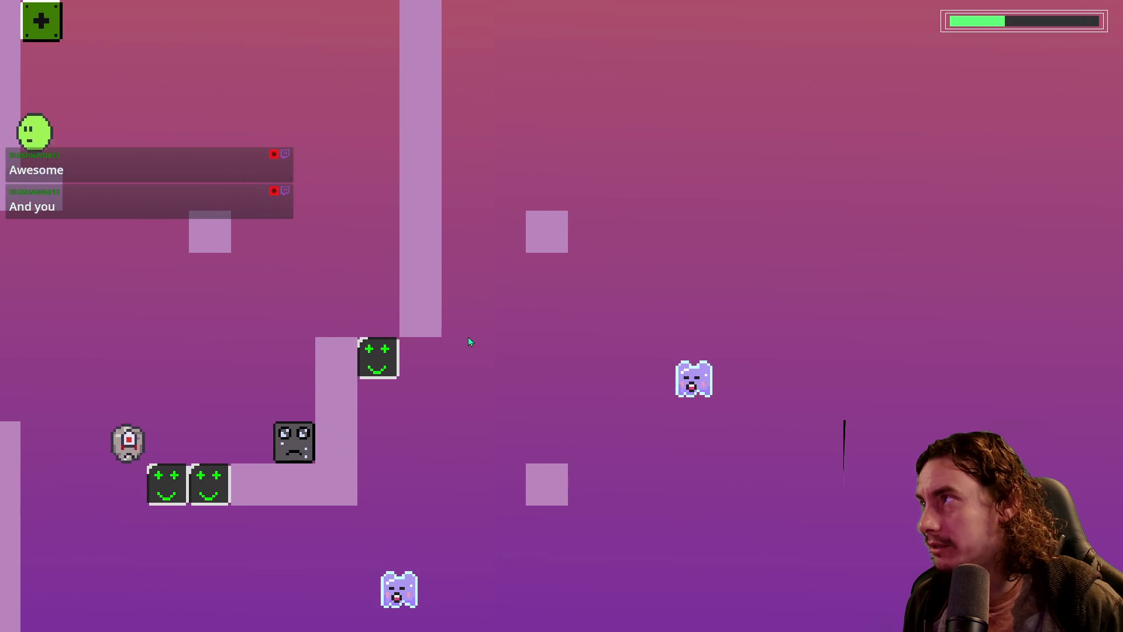
key(space)
key(Right)
key(space)
key(Right)
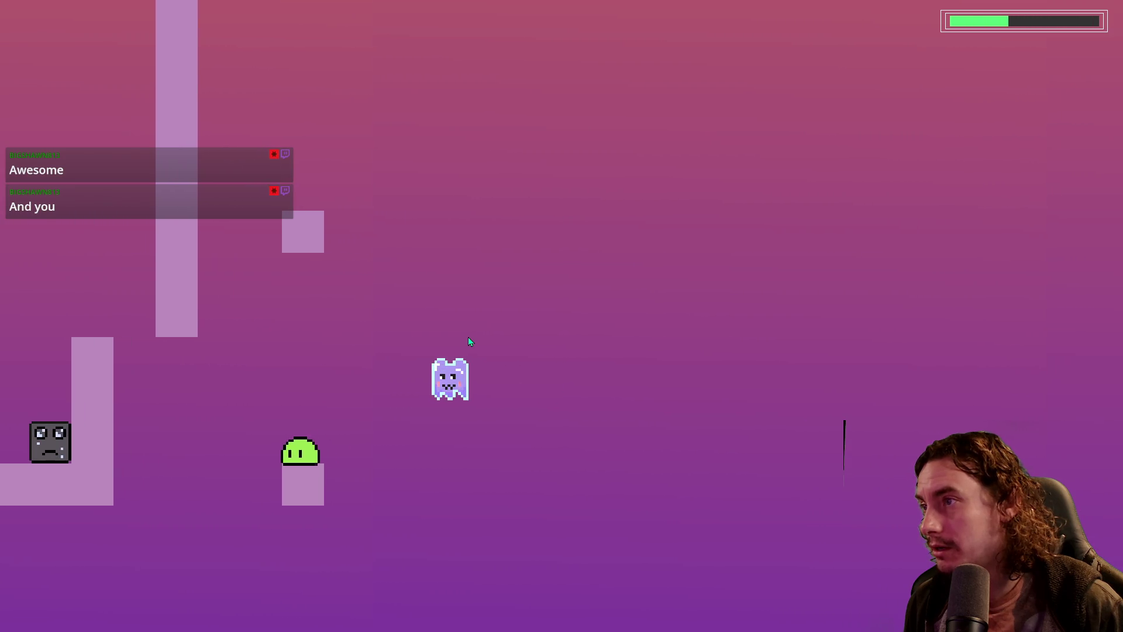
key(space)
key(Left)
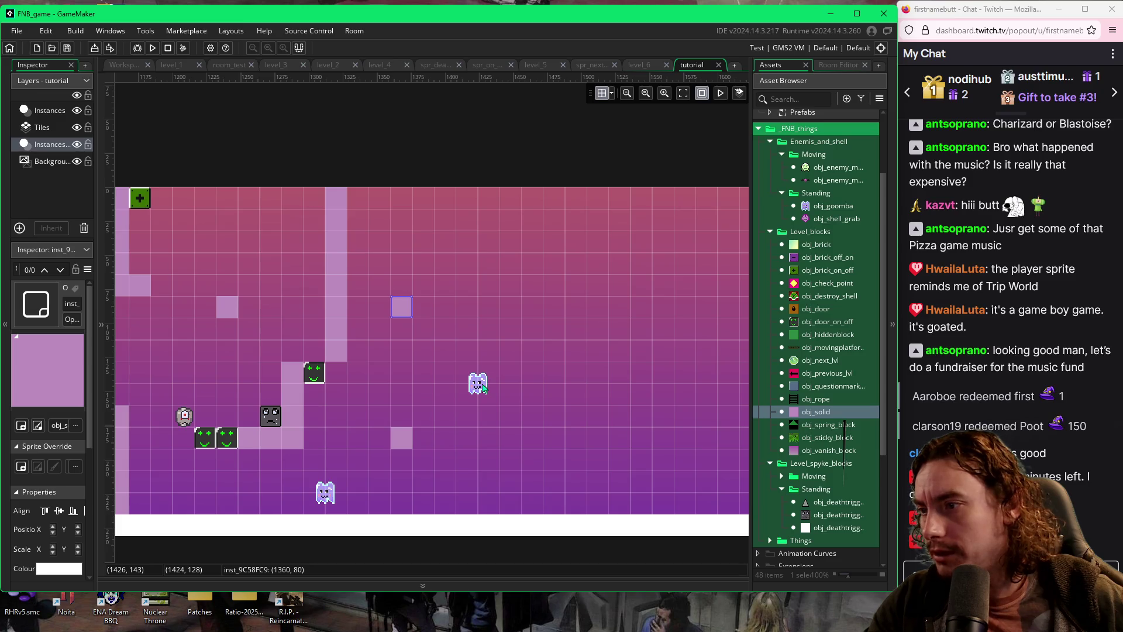
Delete the stray solid blocks by the ghost and paint a tall obj_solid column right of it
scroll(483, 386, up, 2)
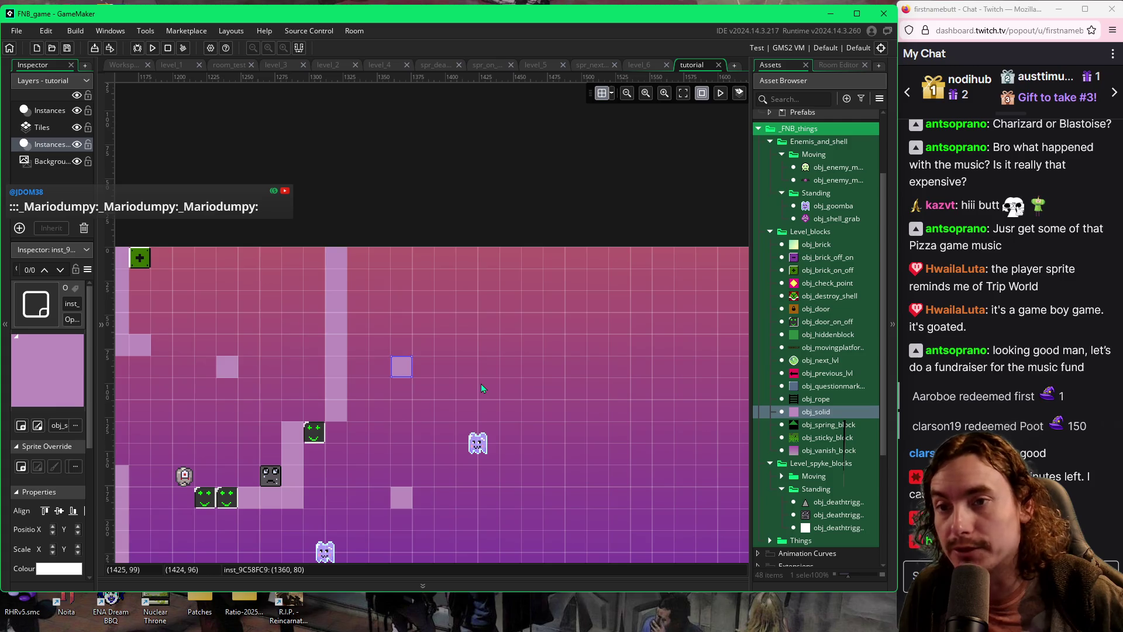
drag(505, 397, 492, 358)
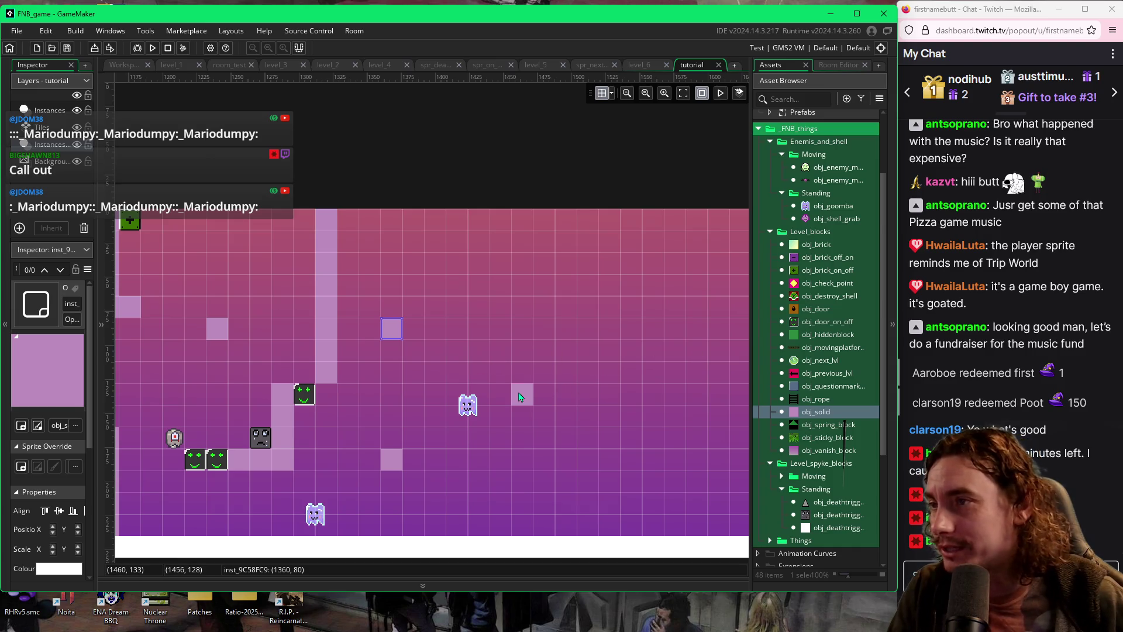
key(ctrl+v)
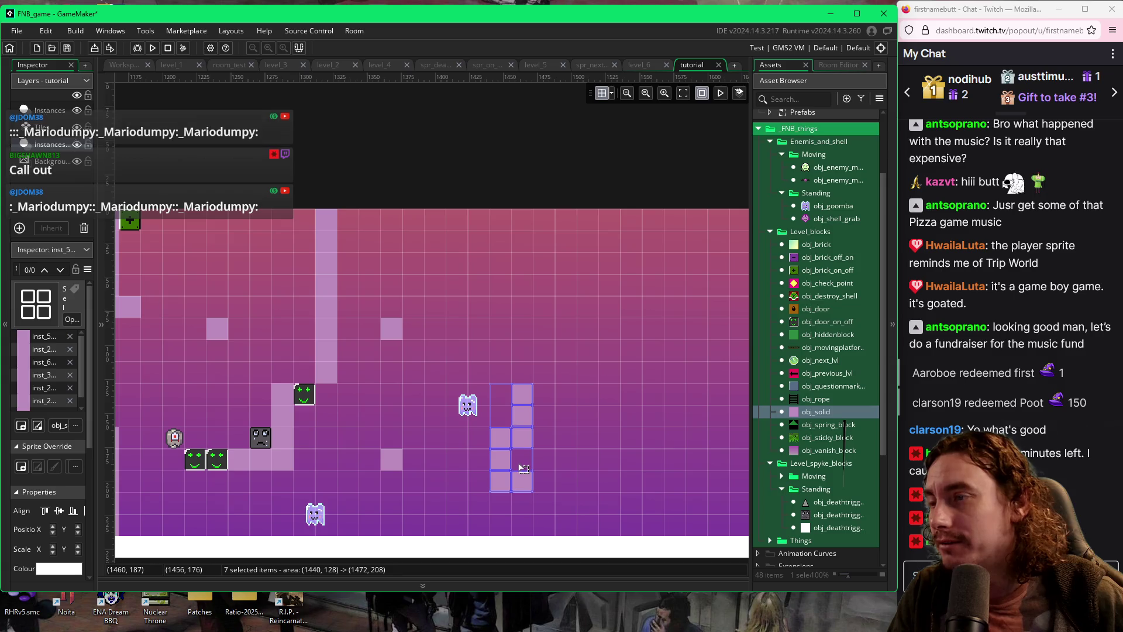
drag(518, 465, 535, 402)
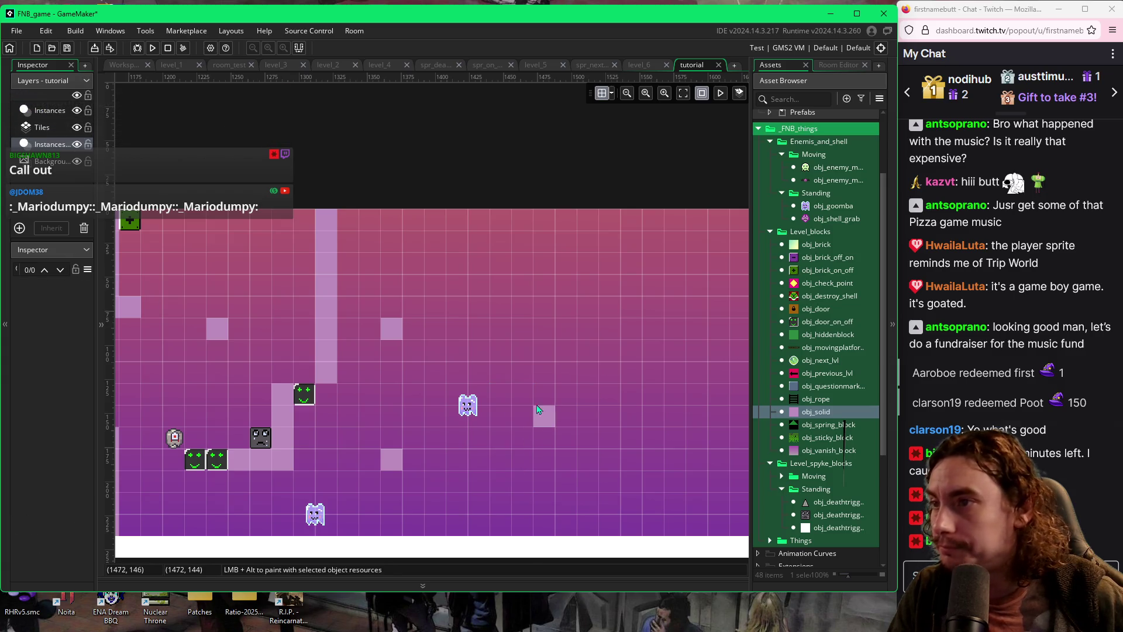
key(Delete)
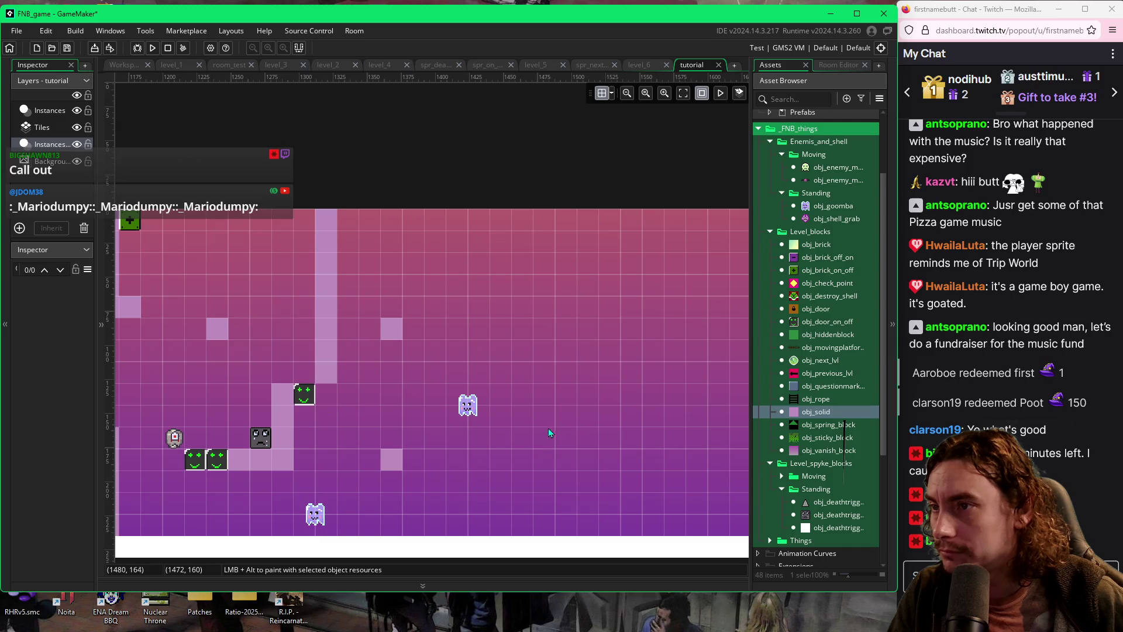
click(550, 404)
drag(543, 450, 548, 478)
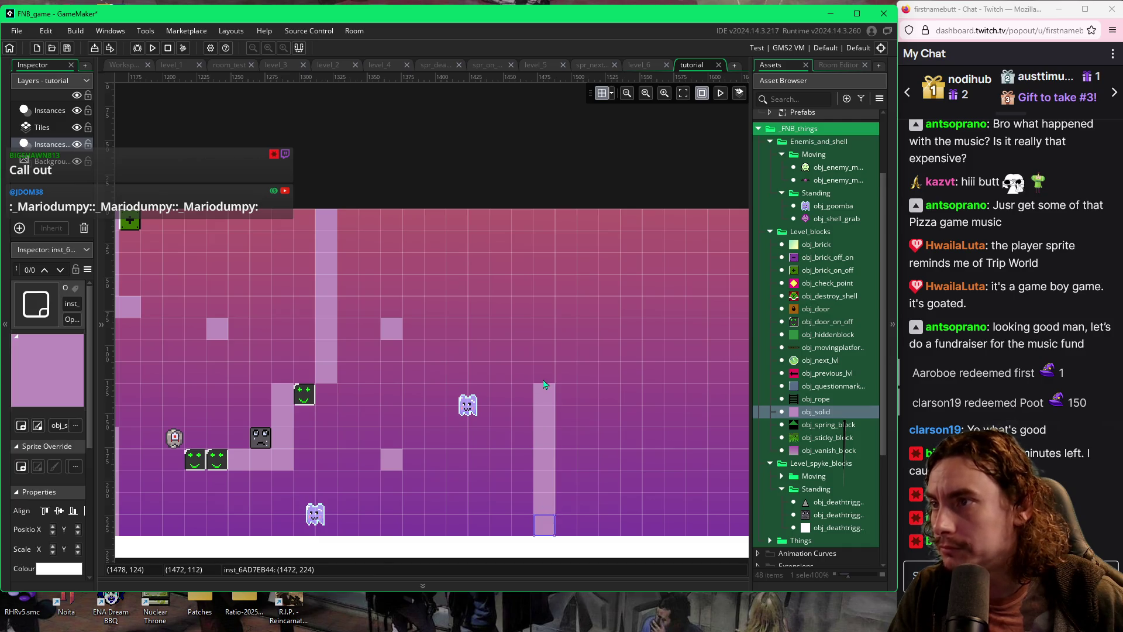
drag(547, 363, 545, 347)
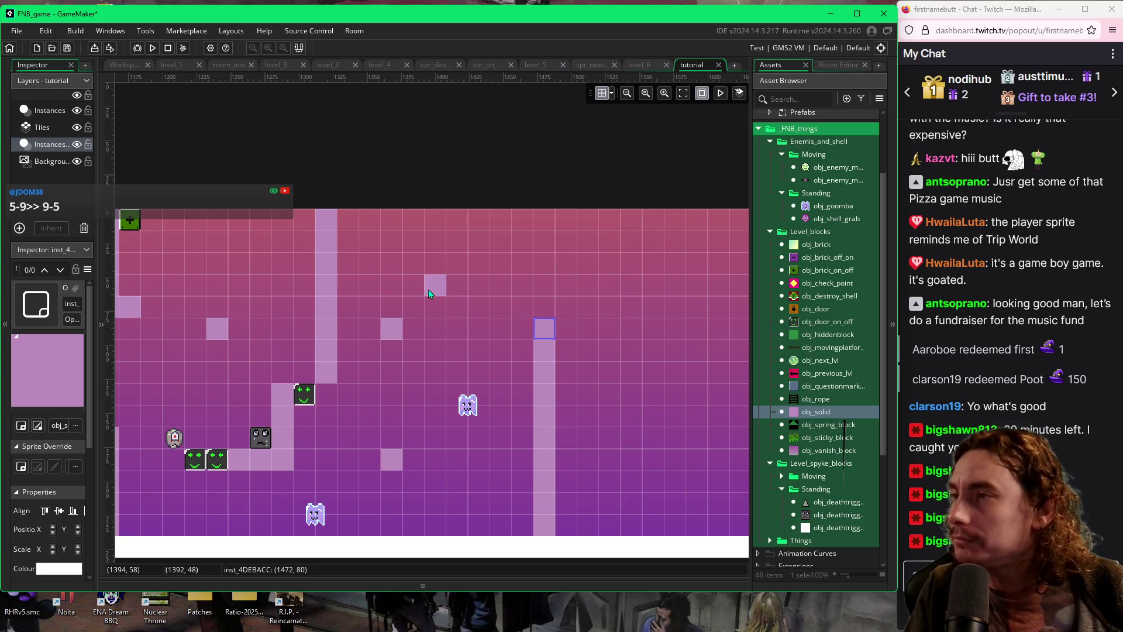
Place, reposition and delete stray solid blocks in the upper open area
click(431, 275)
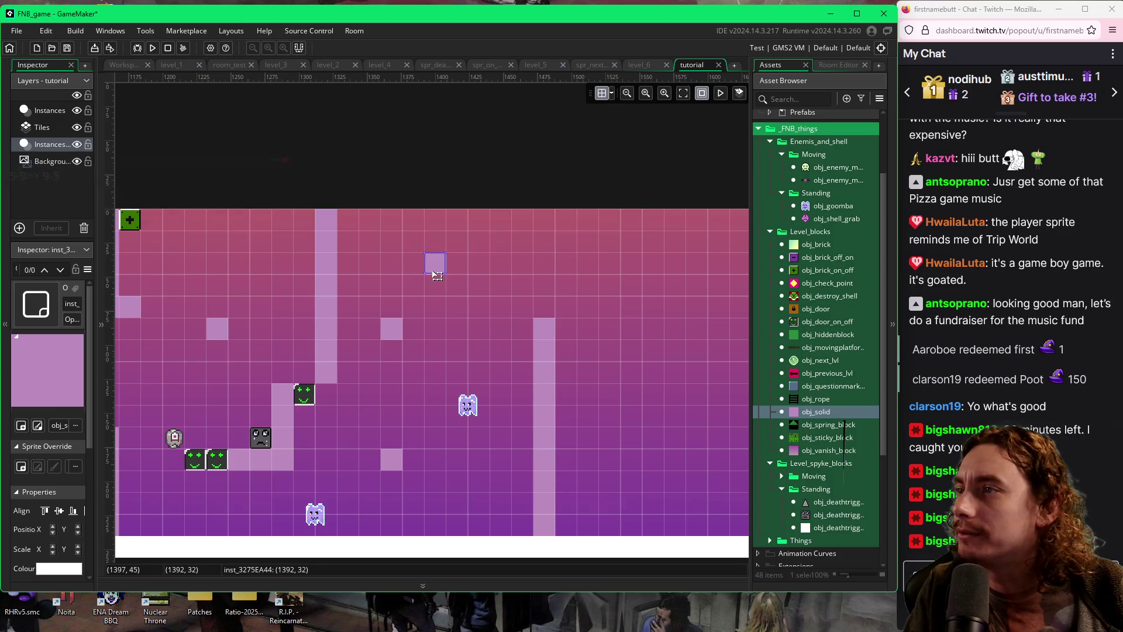
click(434, 271)
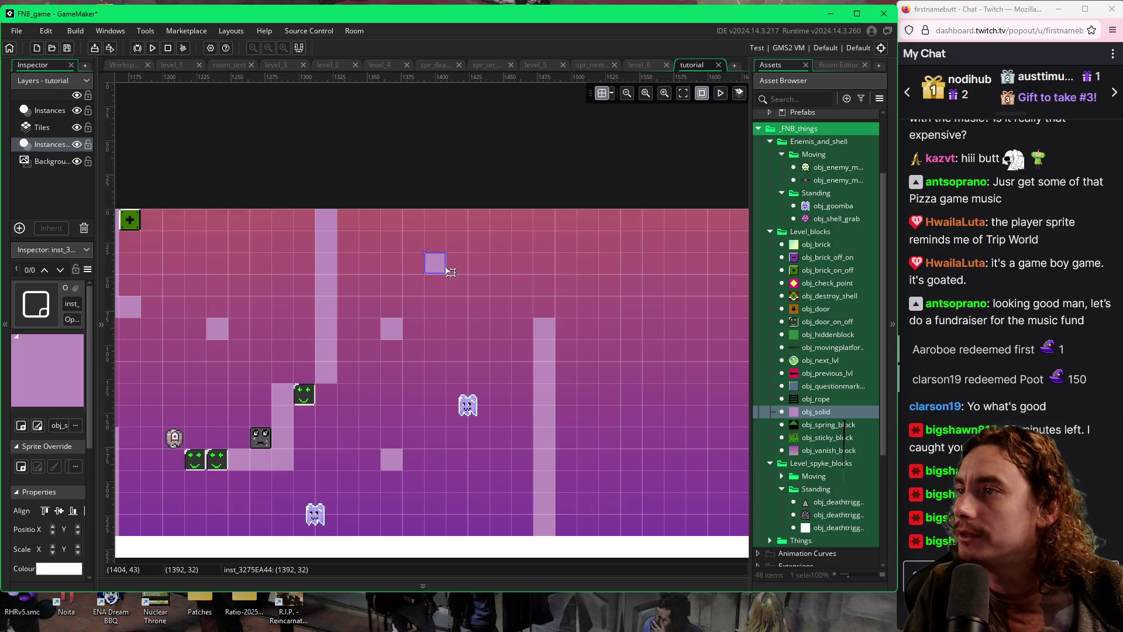
mouse_move(447, 269)
mouse_down()
mouse_move(469, 291)
mouse_move(543, 296)
mouse_move(543, 311)
mouse_up()
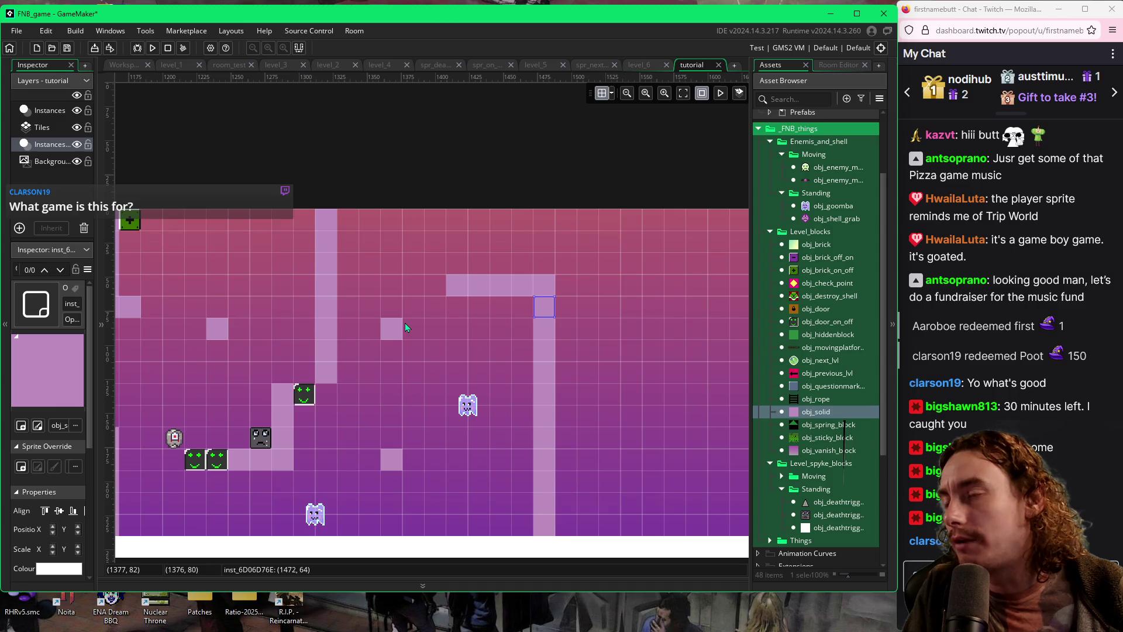
click(457, 294)
key(Delete)
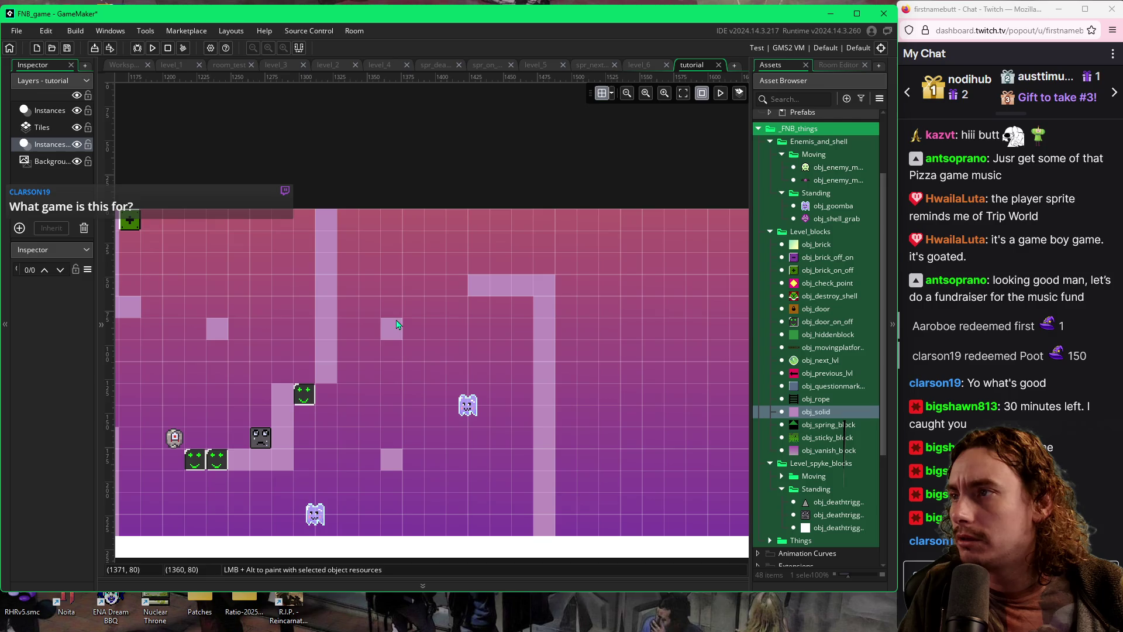
Paint a solid row along the top edge with two solid columns rising above it
click(567, 288)
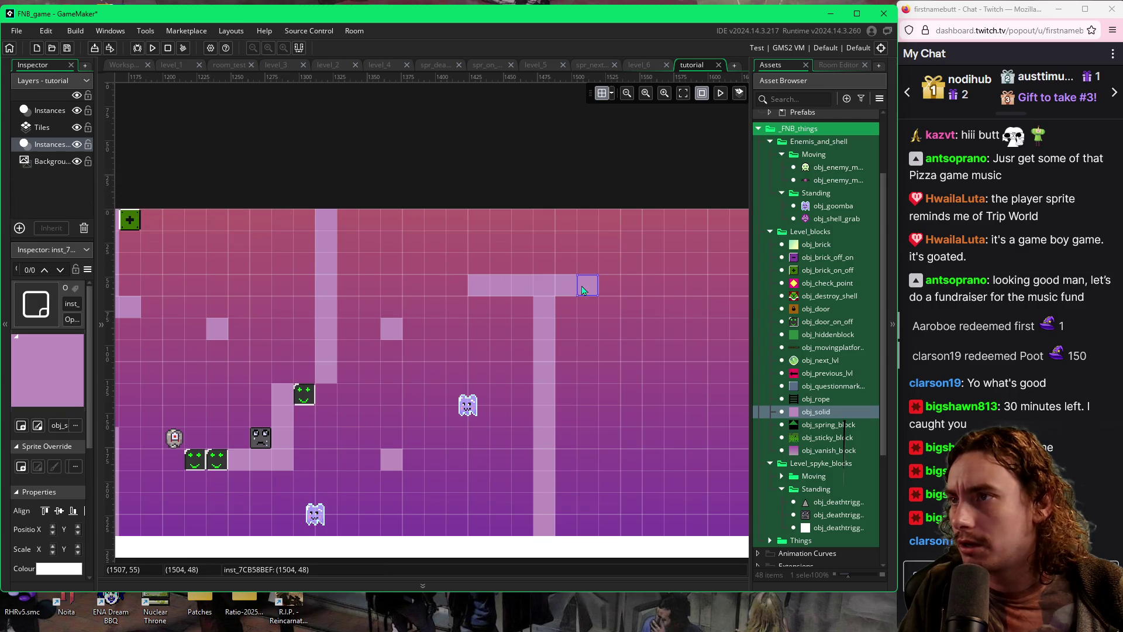
drag(486, 219, 606, 226)
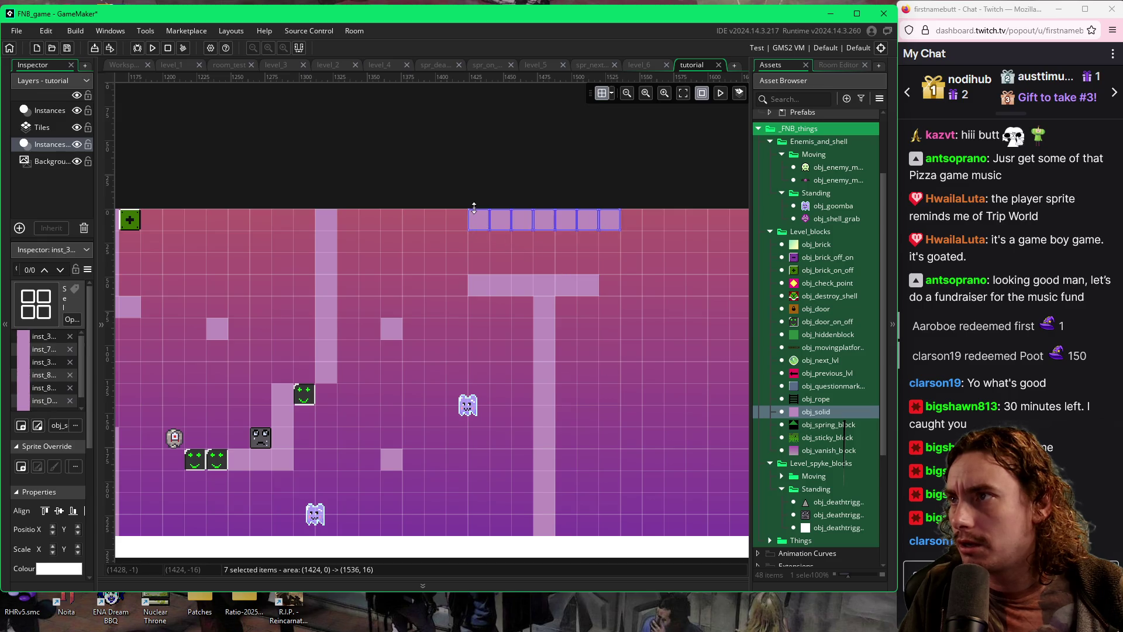
drag(473, 208, 488, 120)
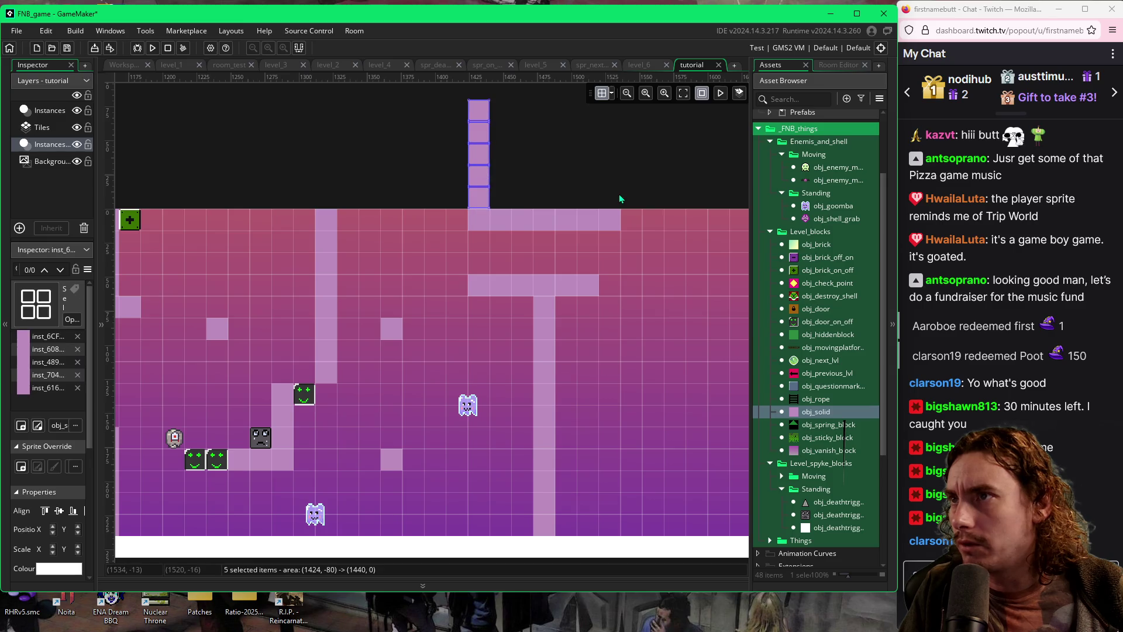
drag(619, 197, 618, 131)
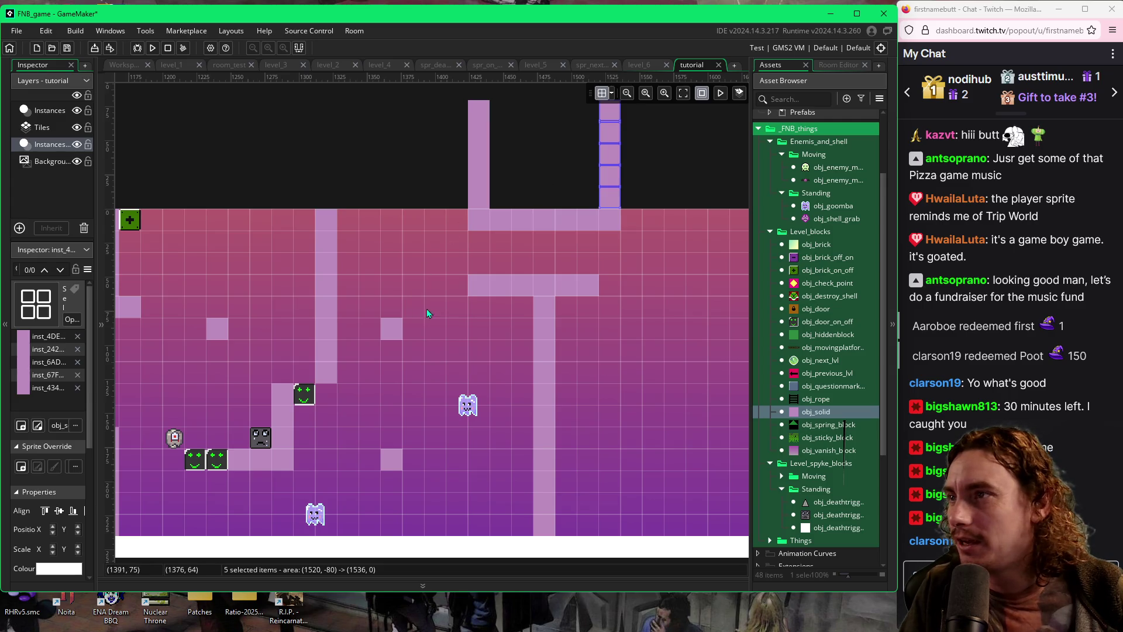
Place five sad-face obj_deathtrigger blocks beneath the top strip and launch a playtest
click(808, 516)
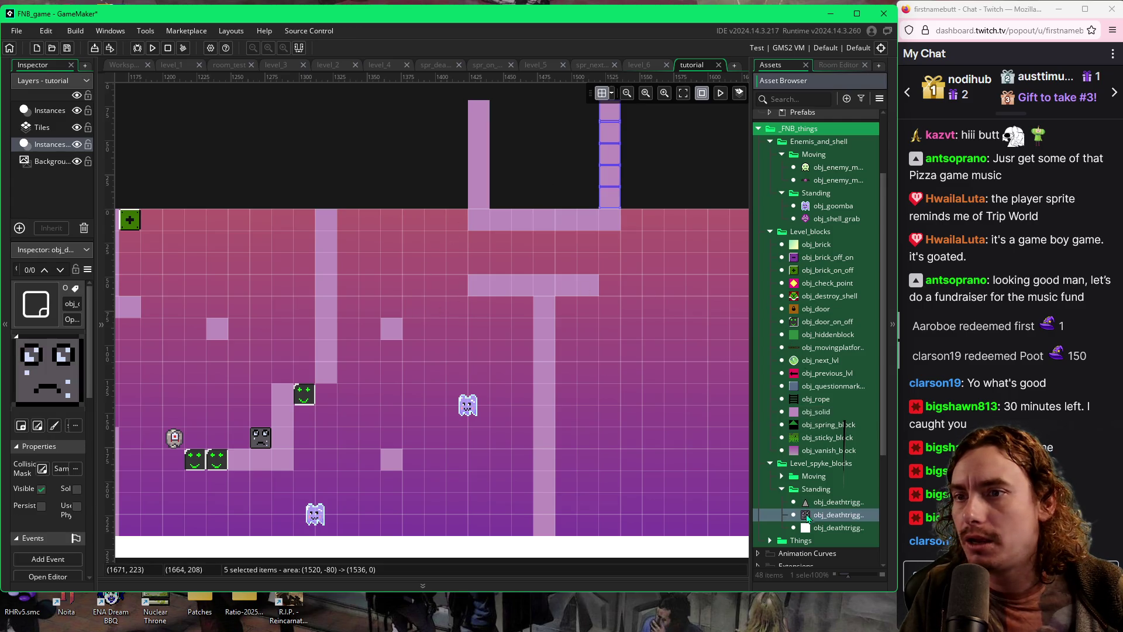
click(502, 238)
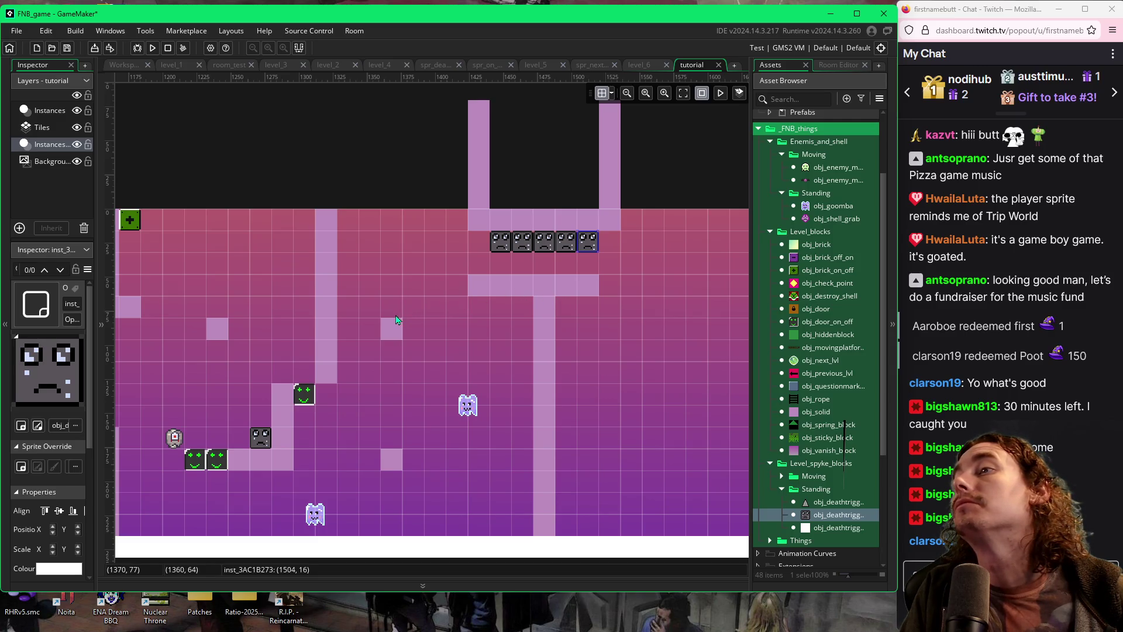
key(F5)
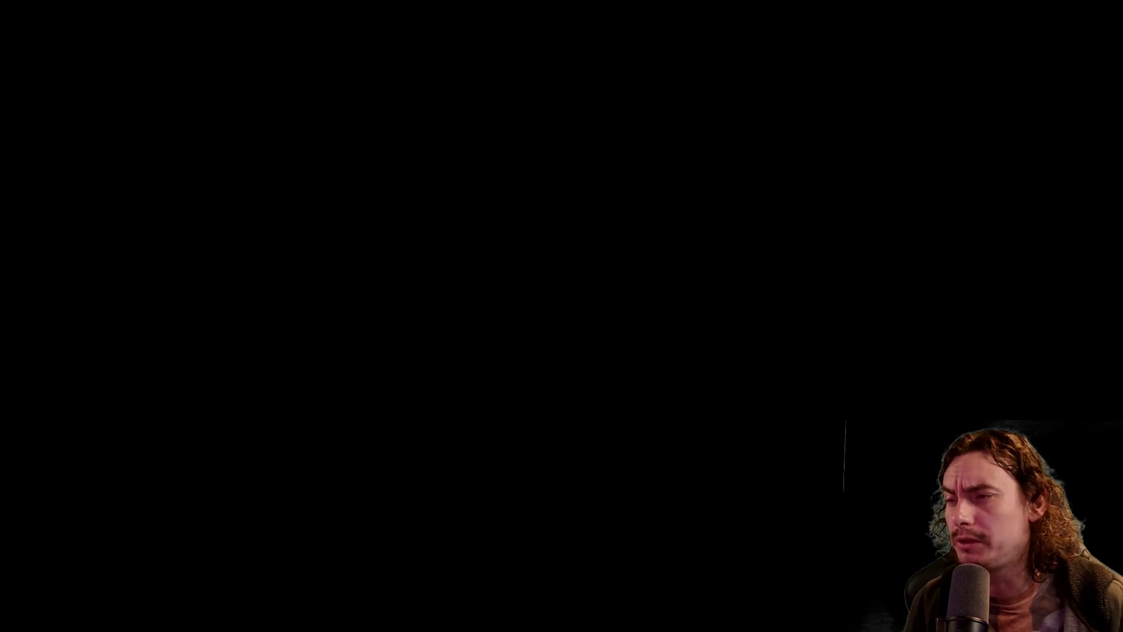
key(space)
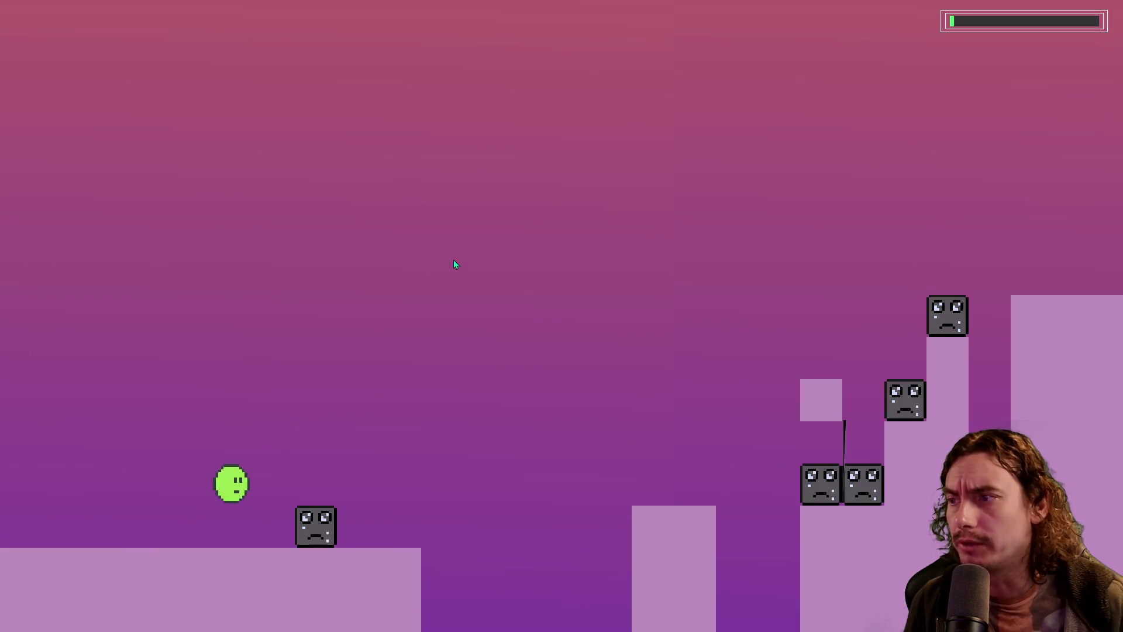
key(space)
key(space)
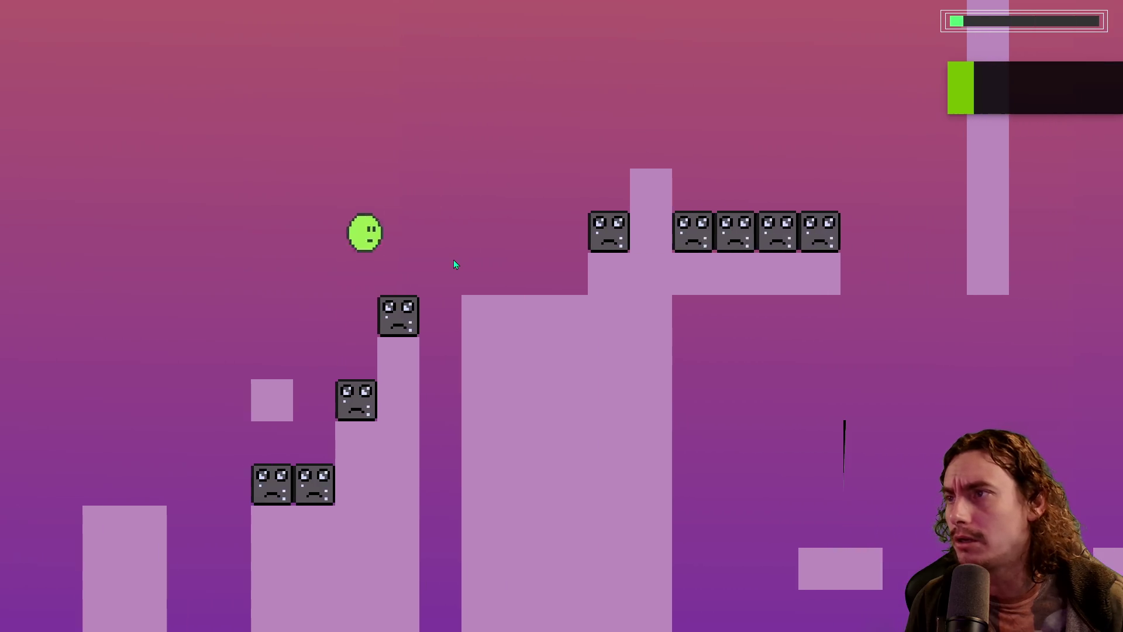
key(space)
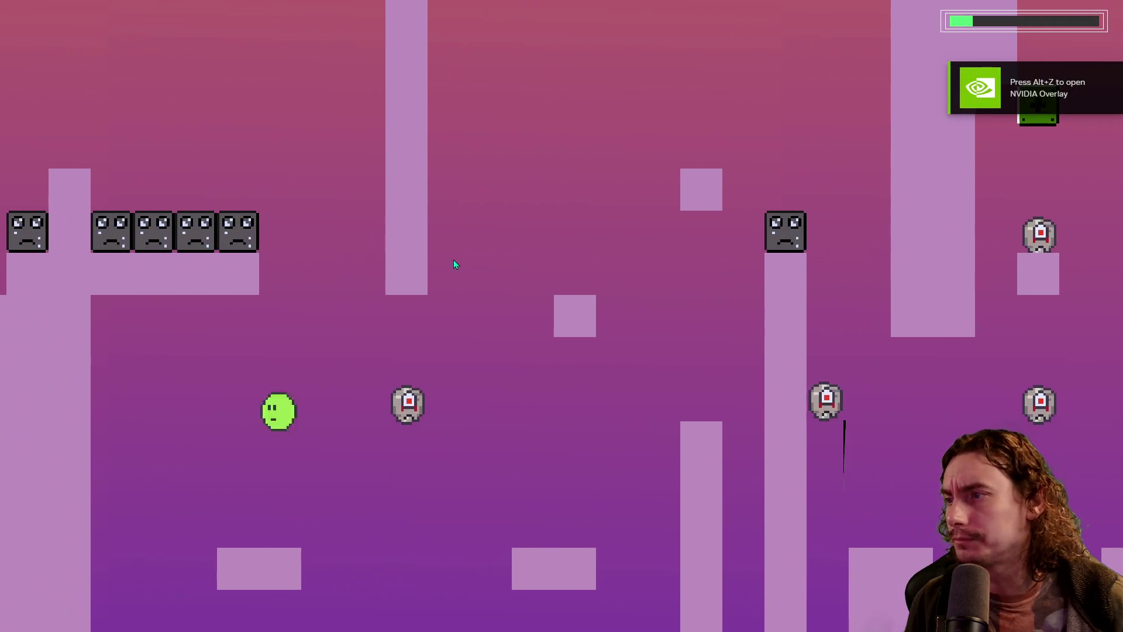
key(space)
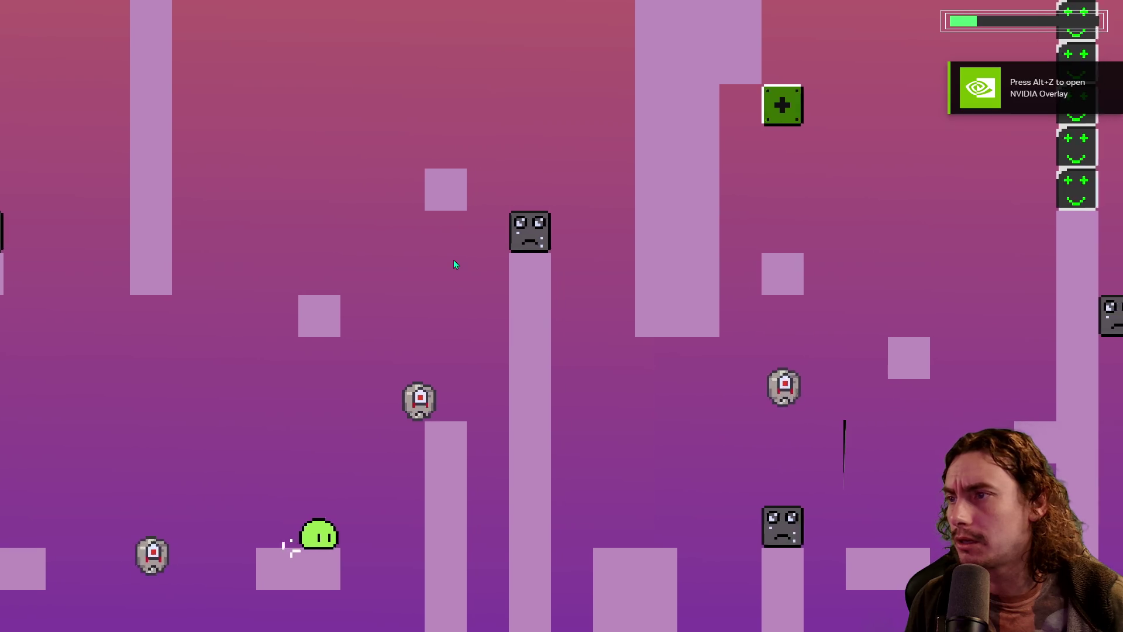
key(space)
key(space)
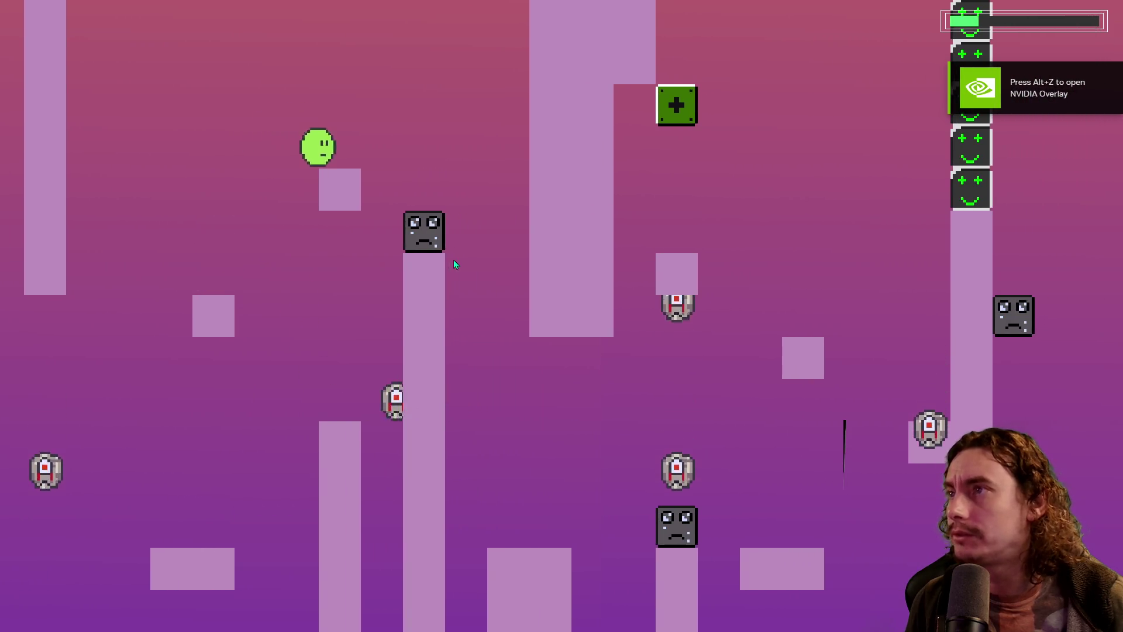
key(space)
key(space)
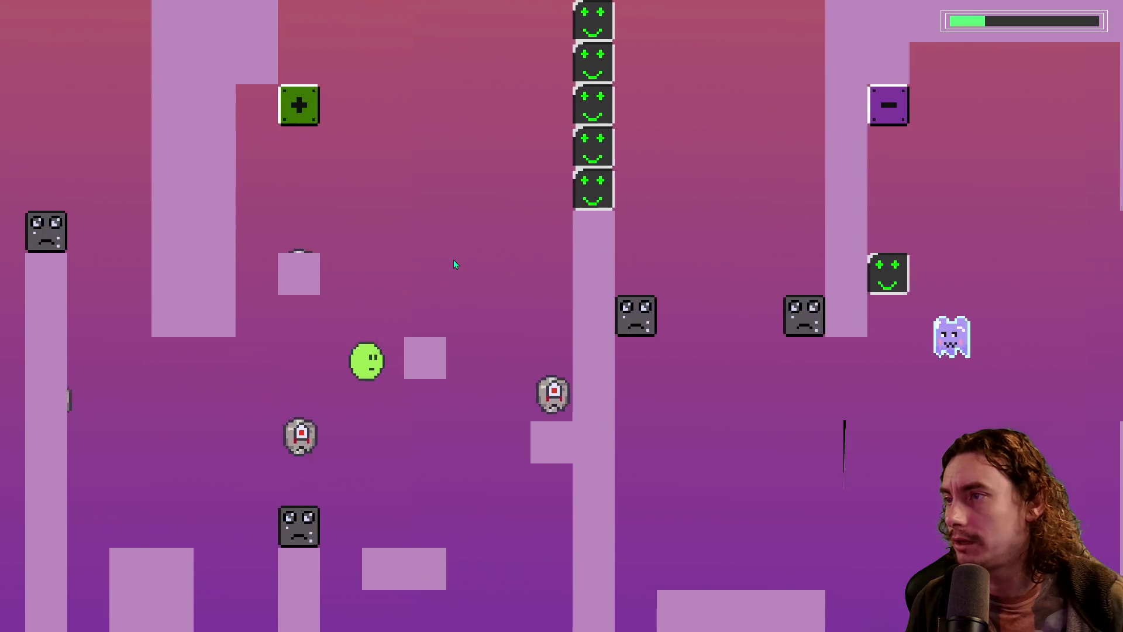
key(space)
key(space)
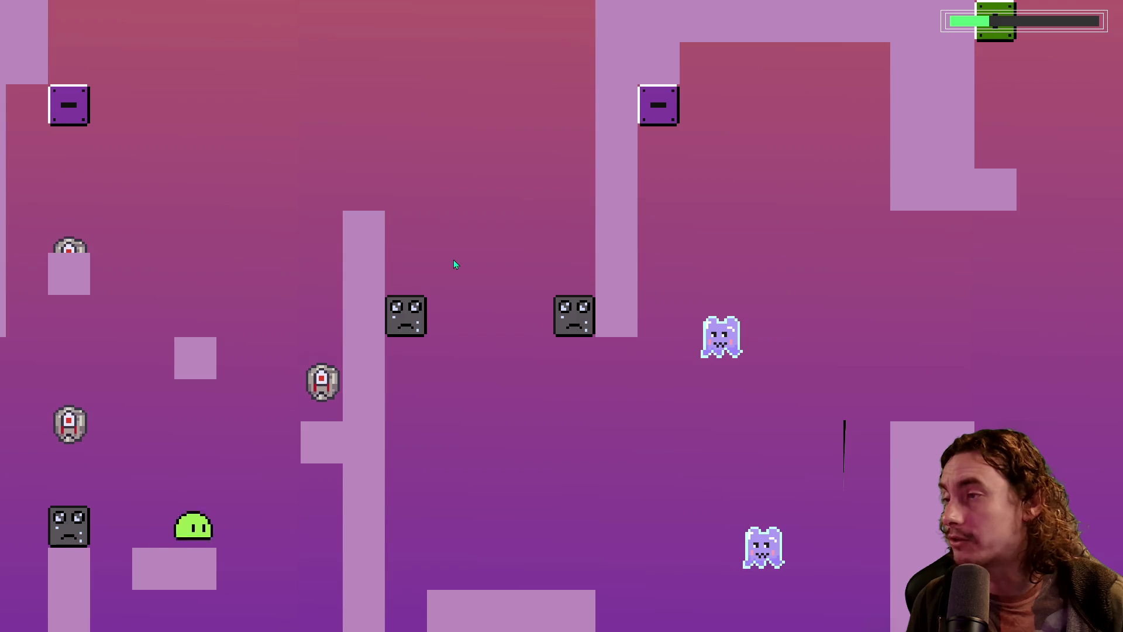
key(space)
key(space)
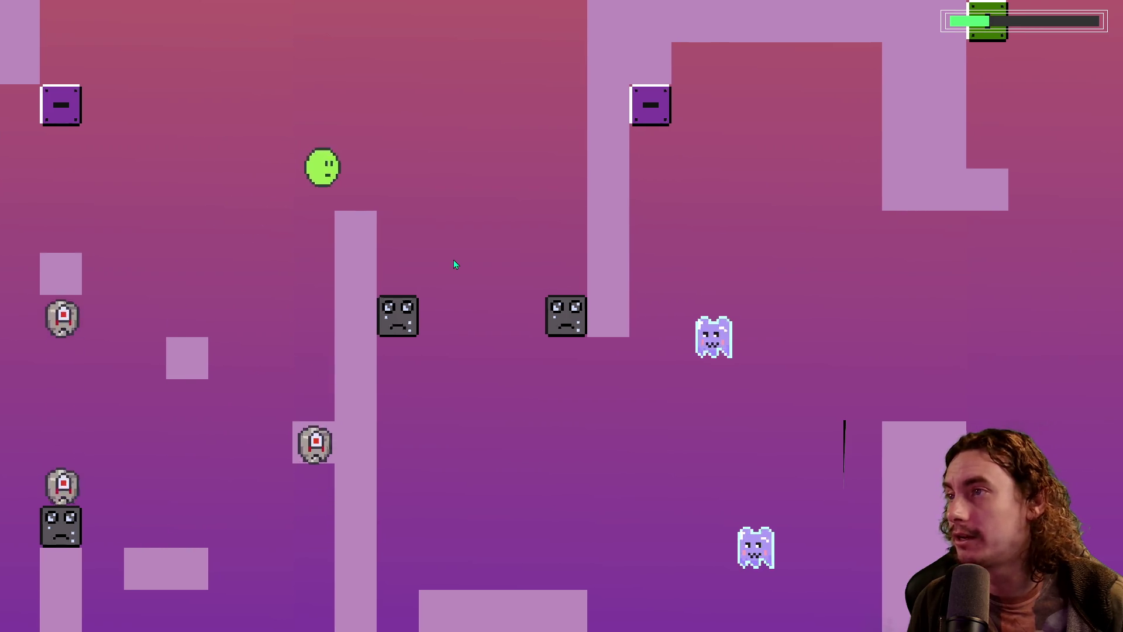
key(space)
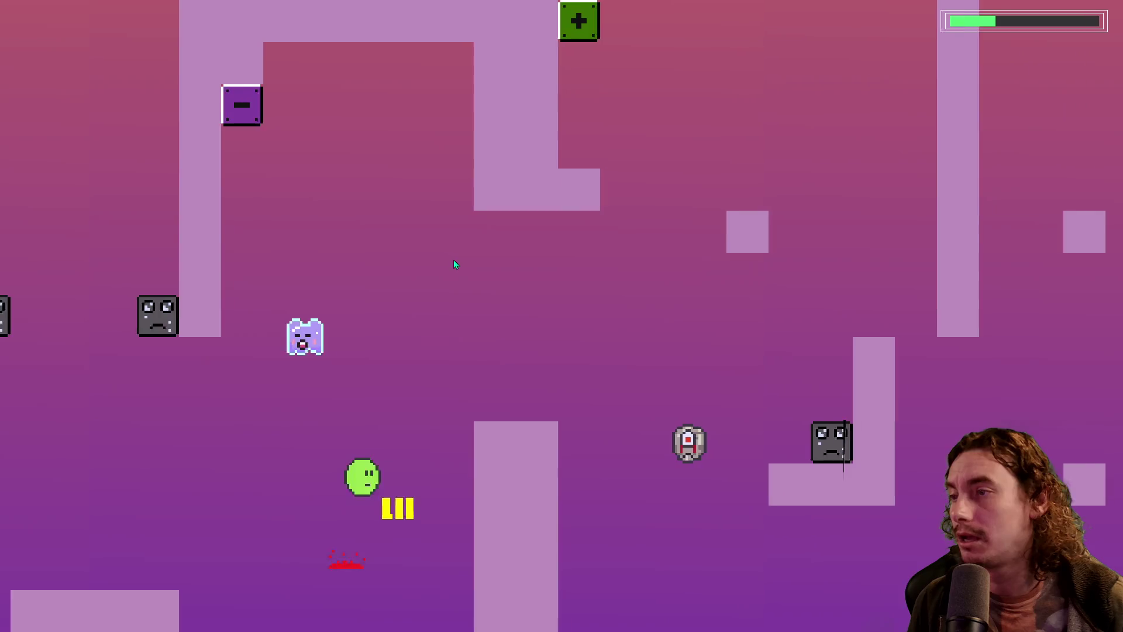
key(space)
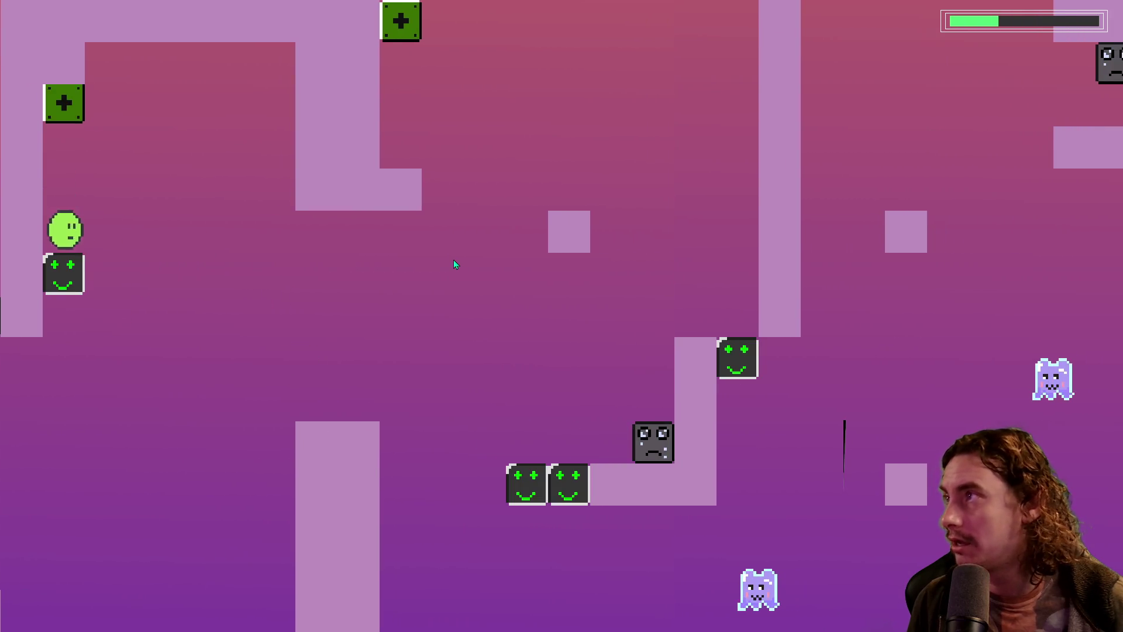
key(space)
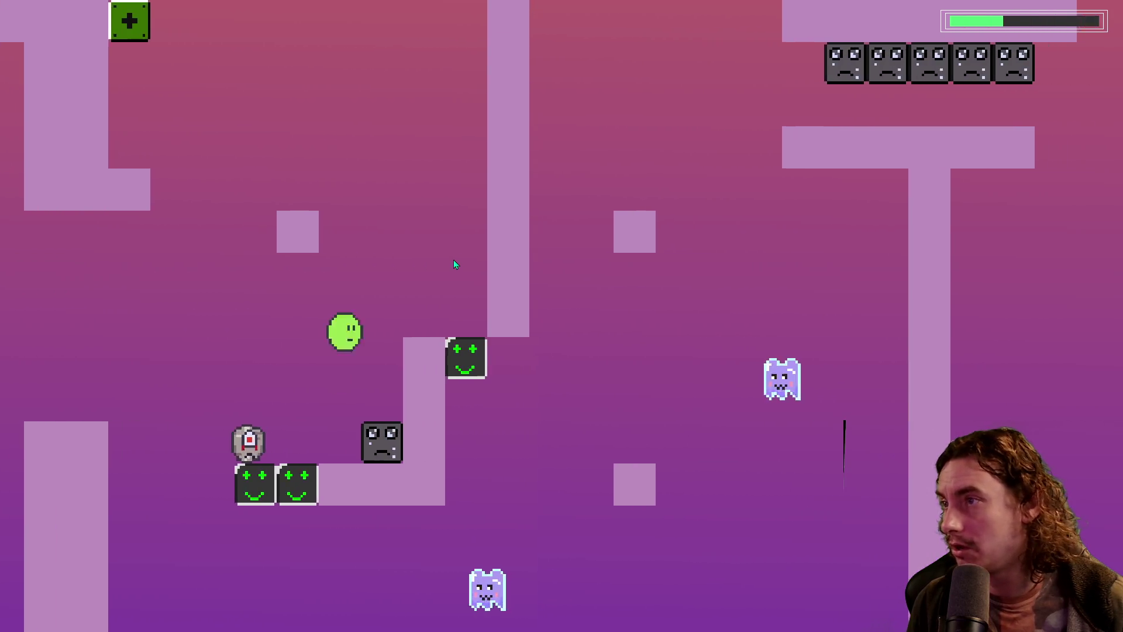
key(space)
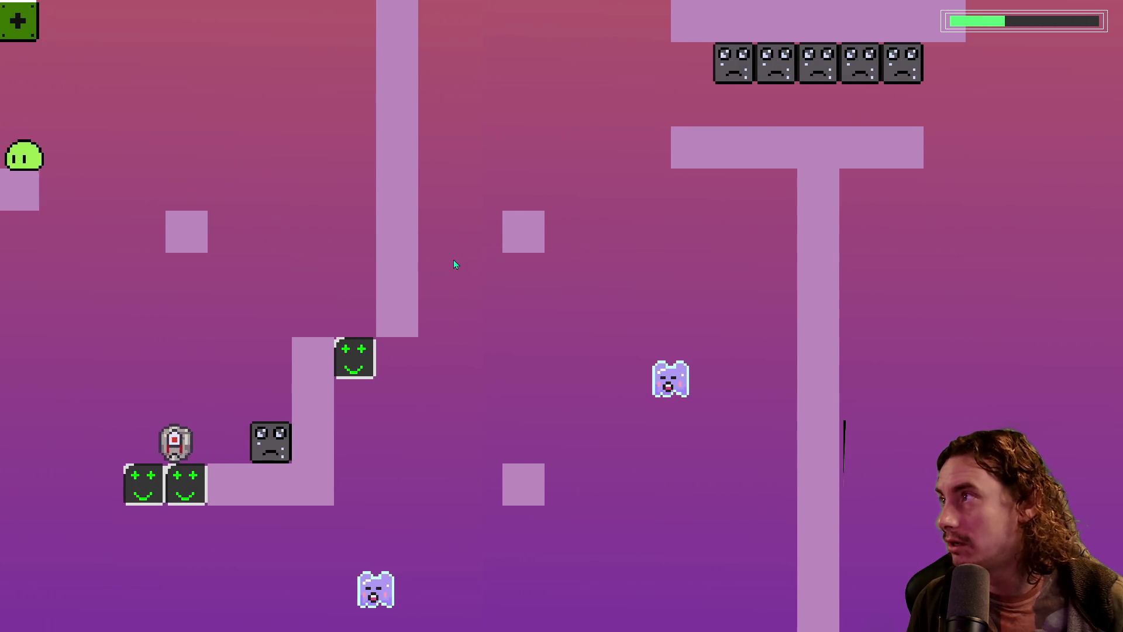
key(space)
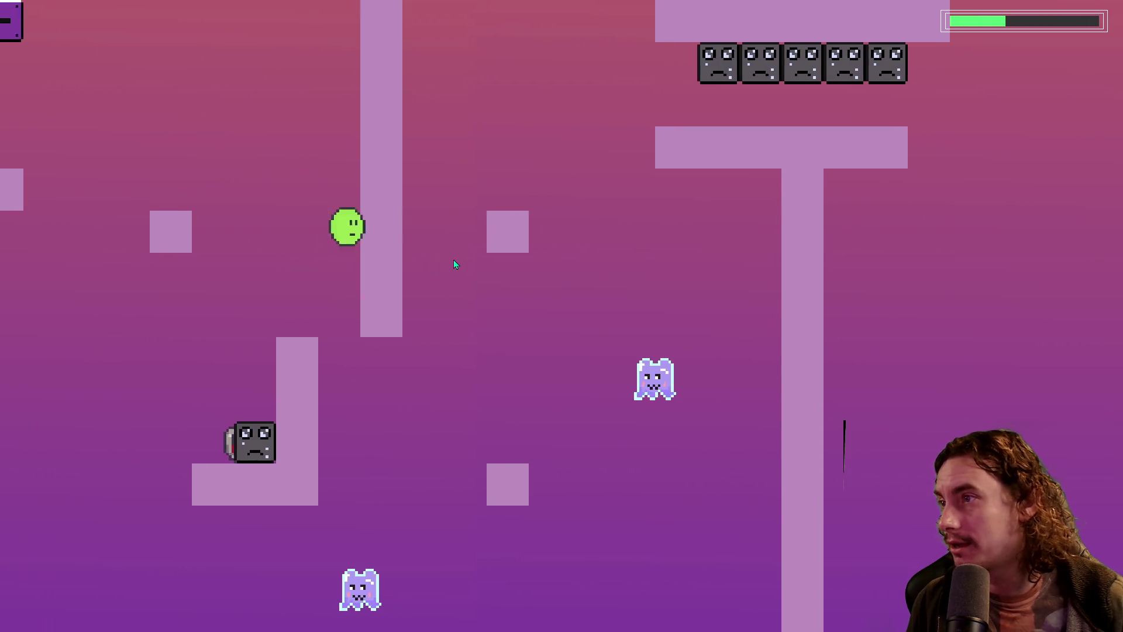
key(space)
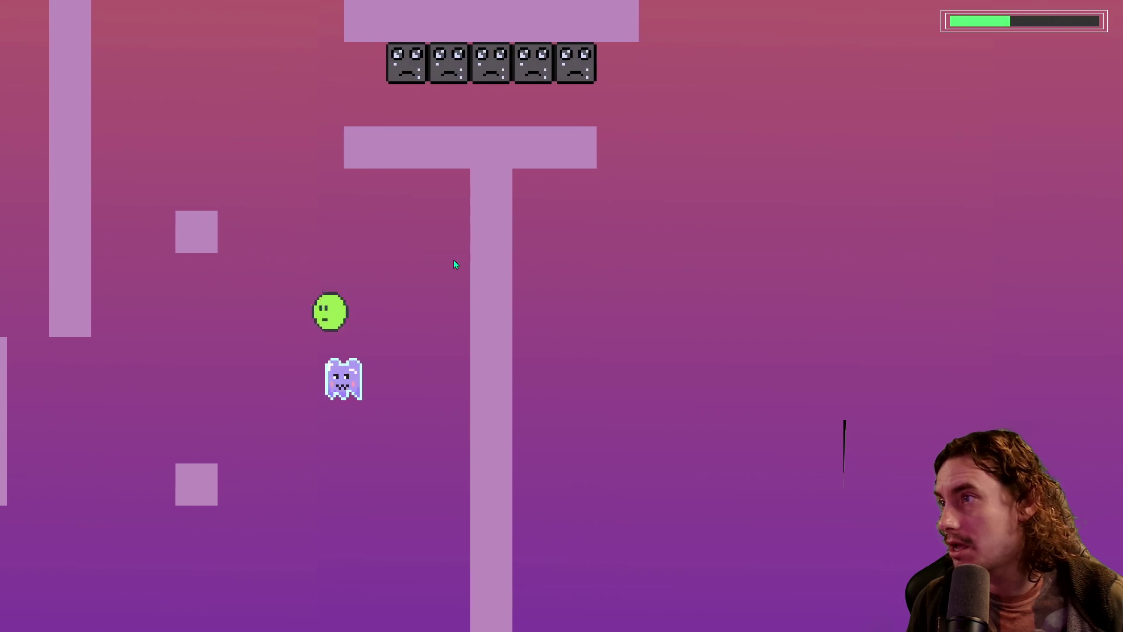
key(space)
key(space)
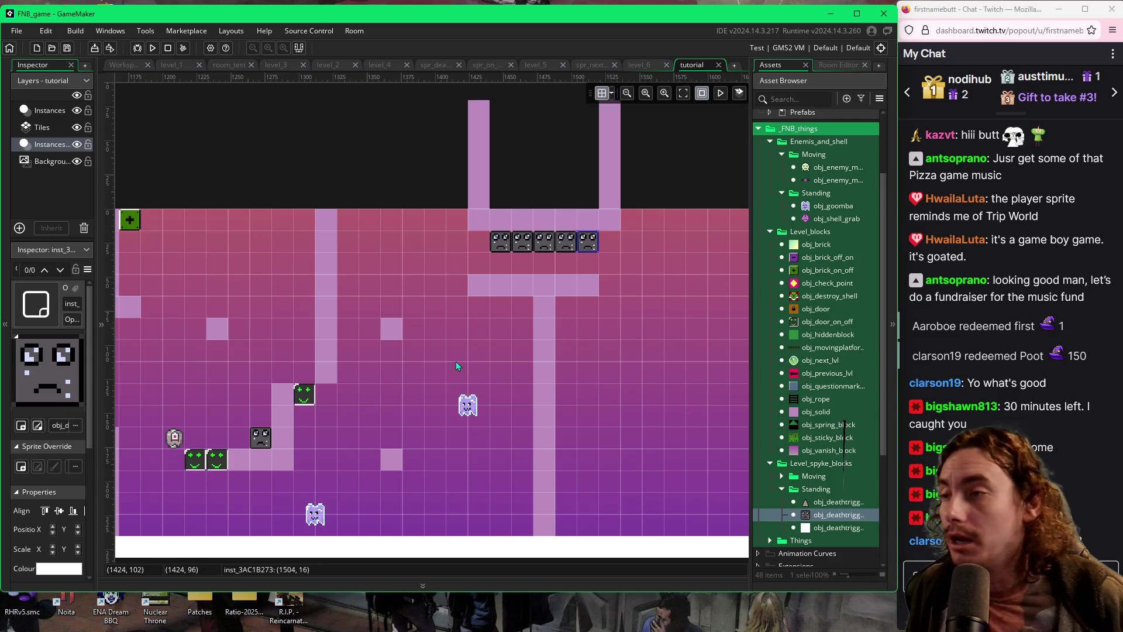
Shift the solid column above the top strip one cell right and widen the asset list
click(477, 228)
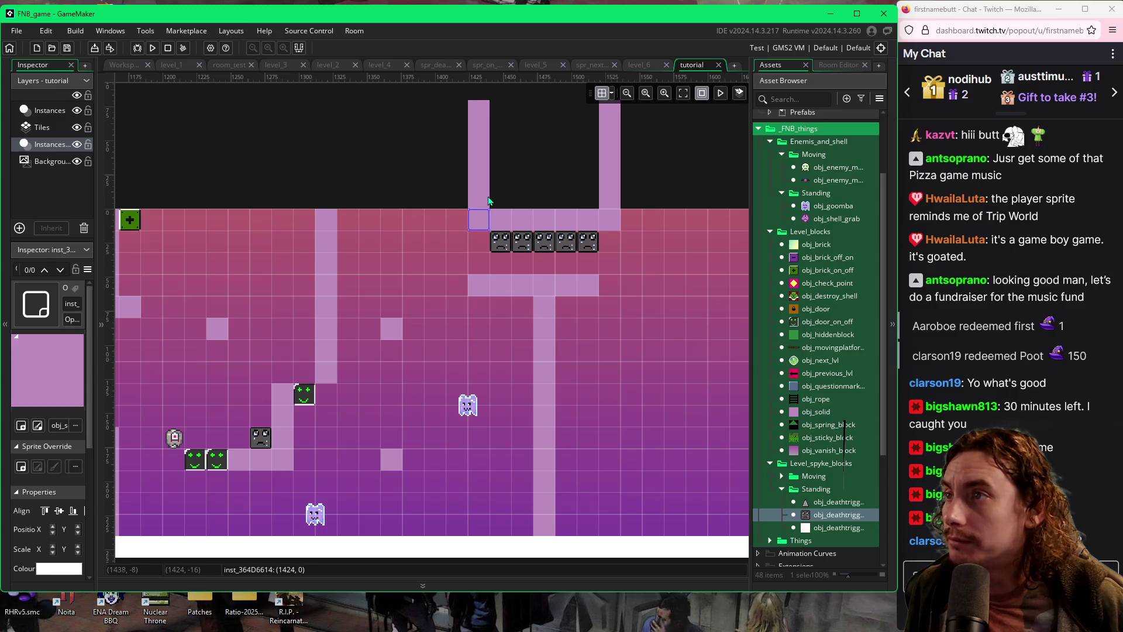
drag(492, 199, 513, 199)
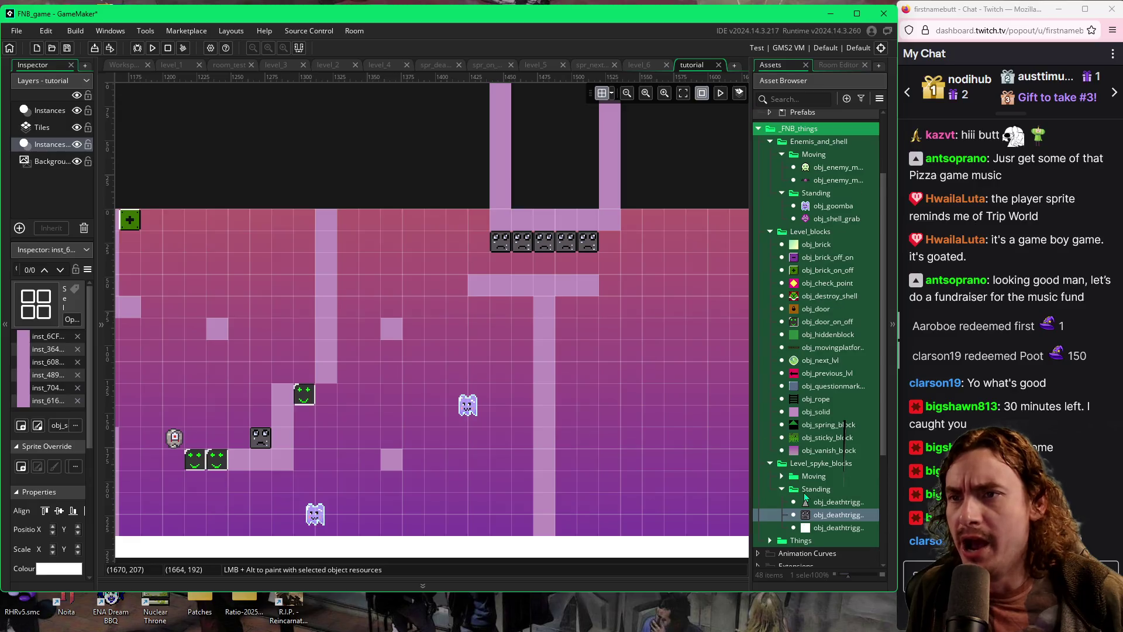
click(780, 476)
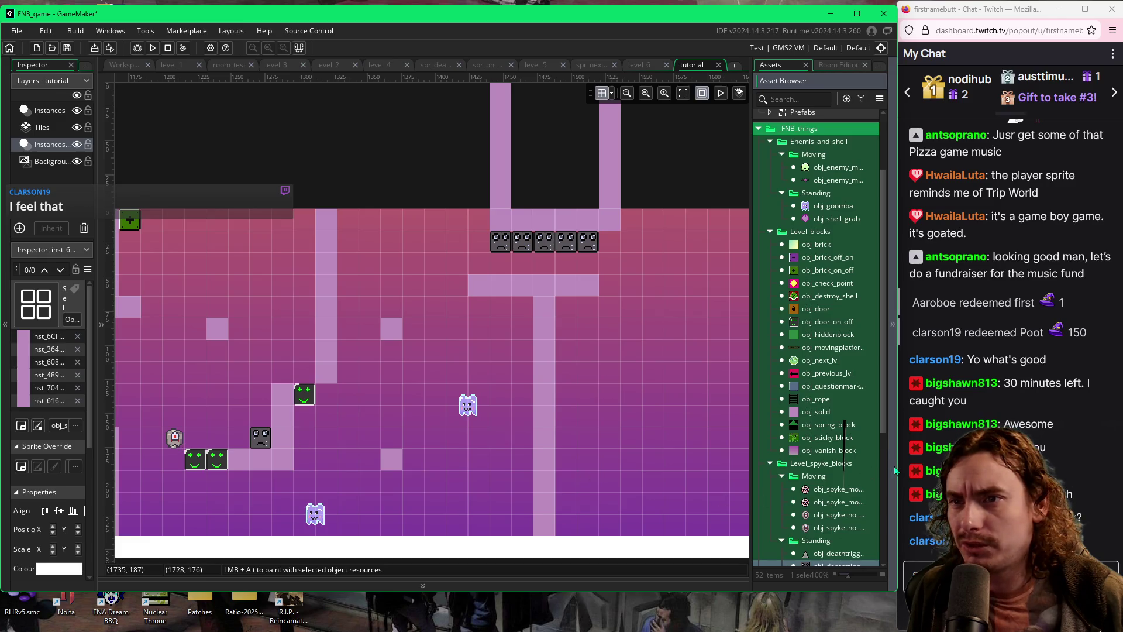
mouse_move(748, 476)
mouse_down()
mouse_move(683, 471)
mouse_move(752, 478)
mouse_up()
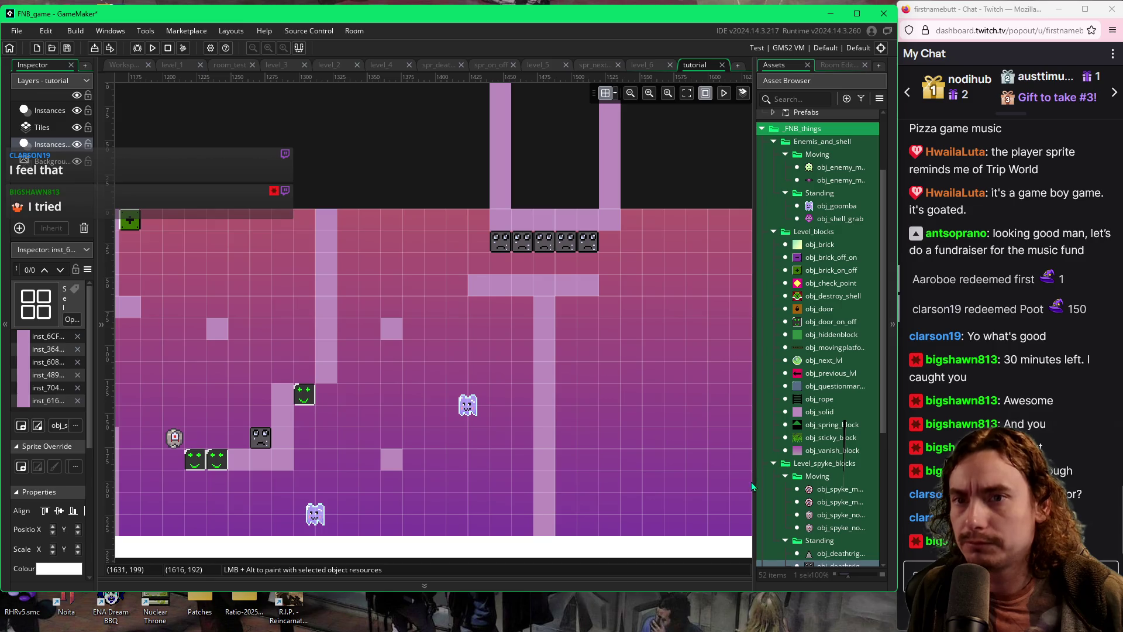
Place an obj_spyke spike on the ledge under the block row and run the game
click(832, 528)
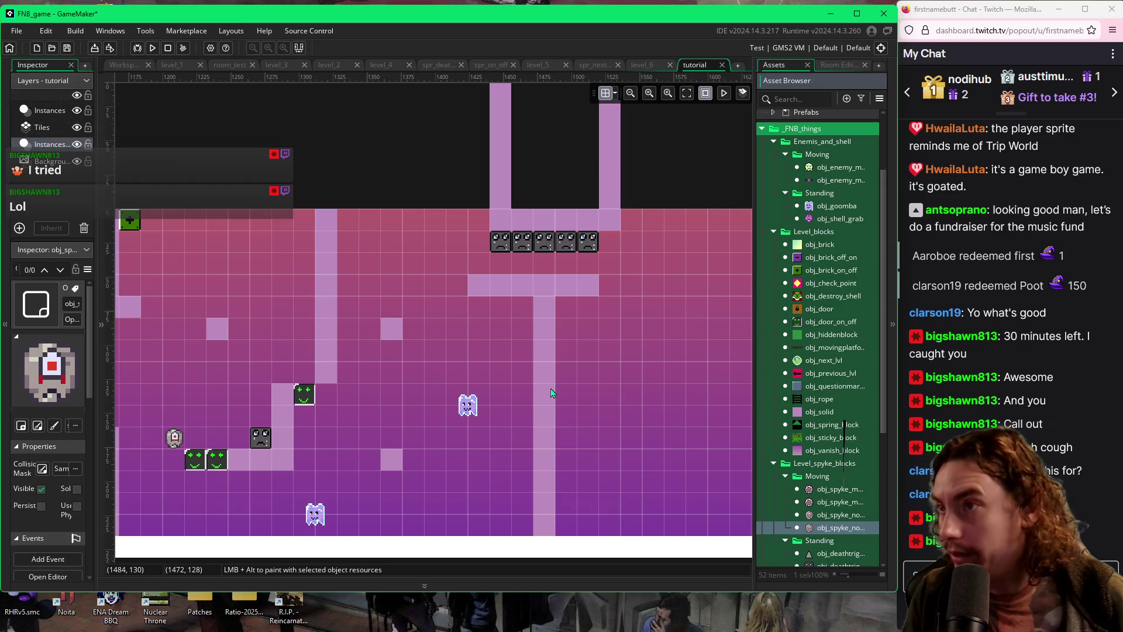
click(543, 285)
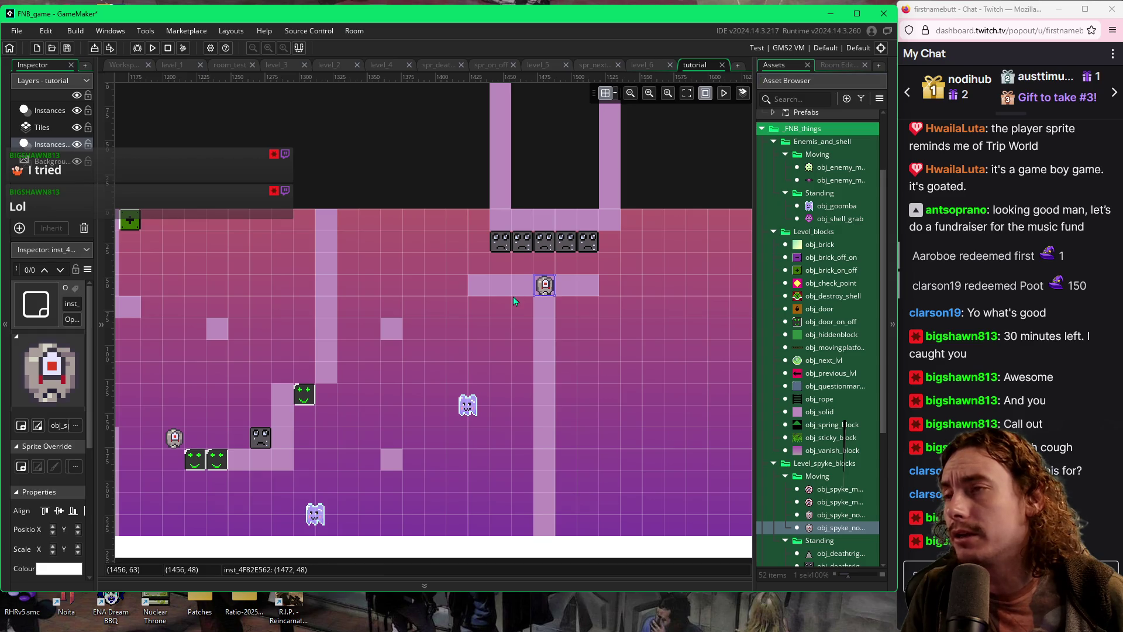
key(F5)
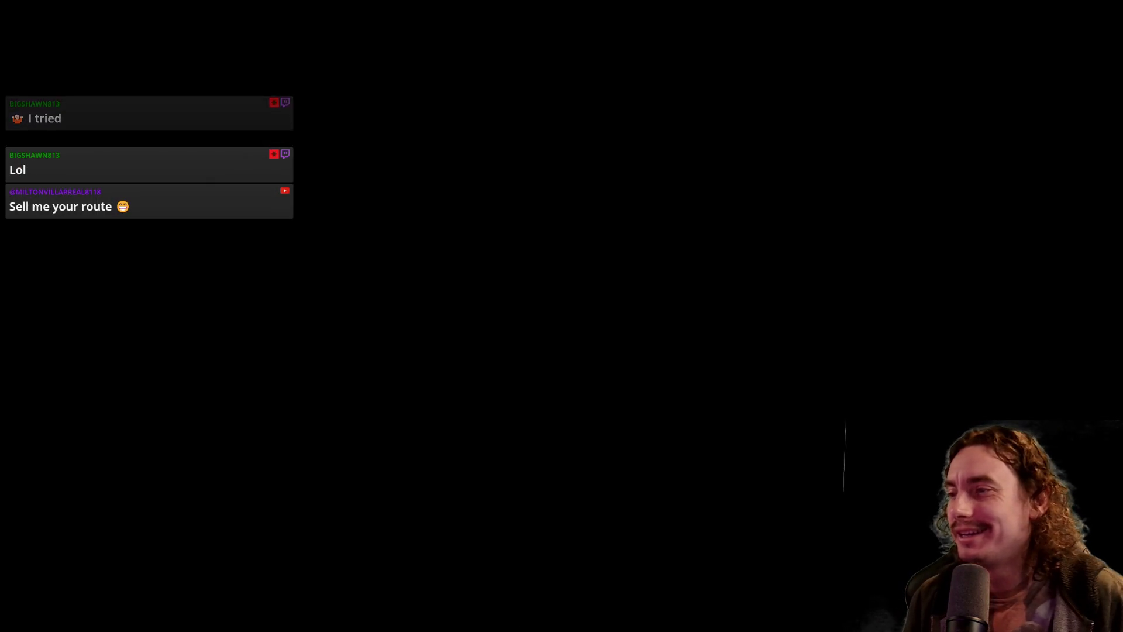
Jump the player up the steps, pillars and platforms through the level
key(space)
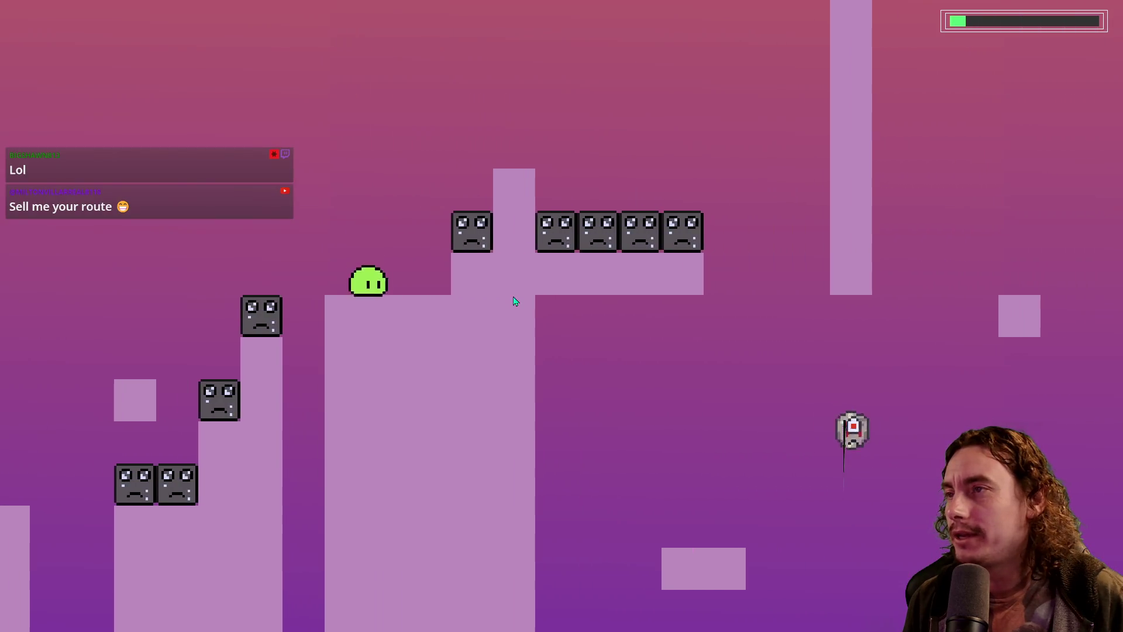
key(space)
key(space)
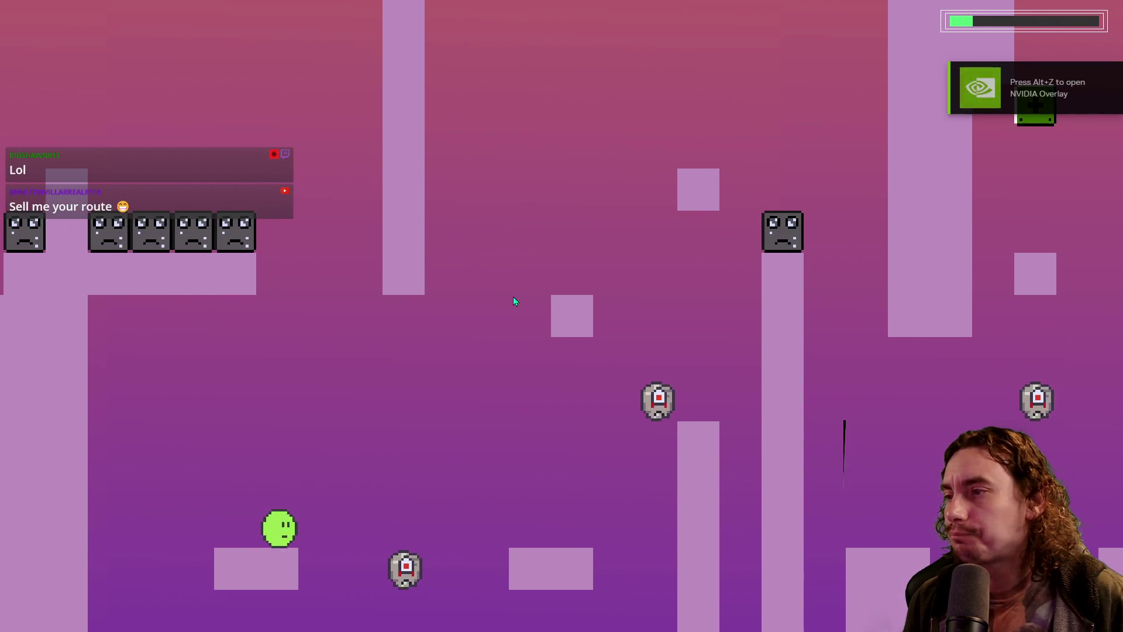
key(space)
key(space)
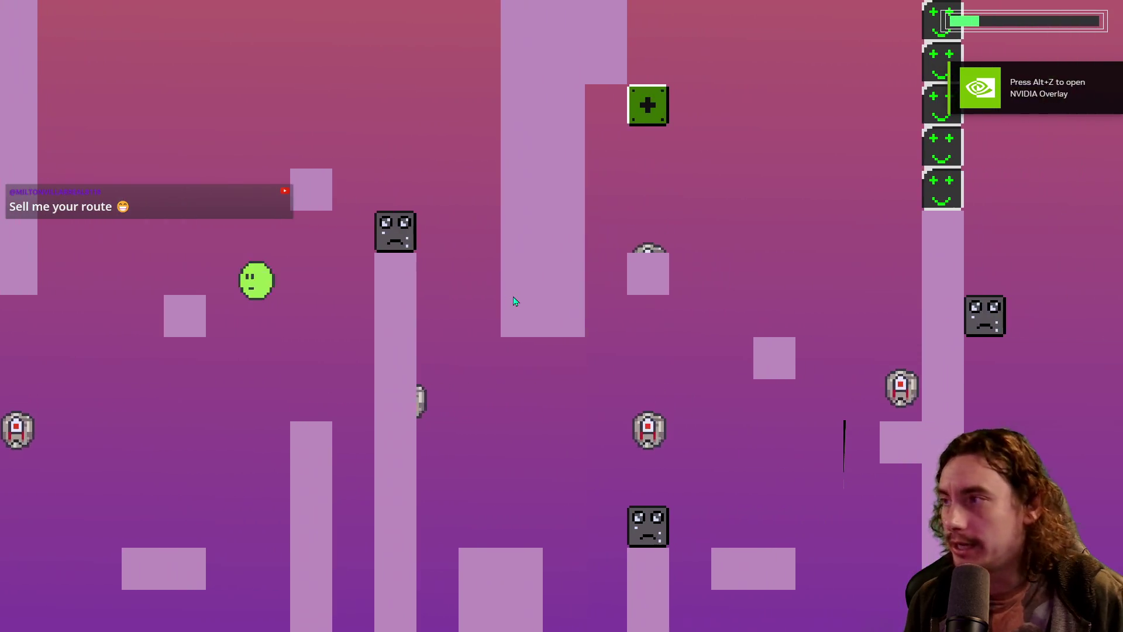
key(space)
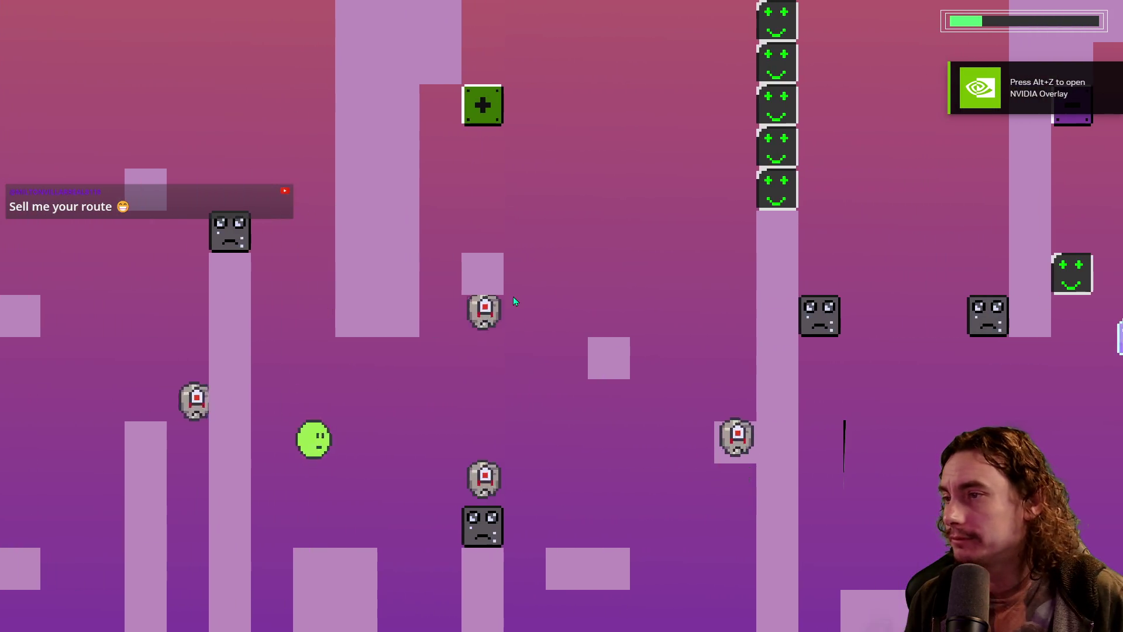
key(space)
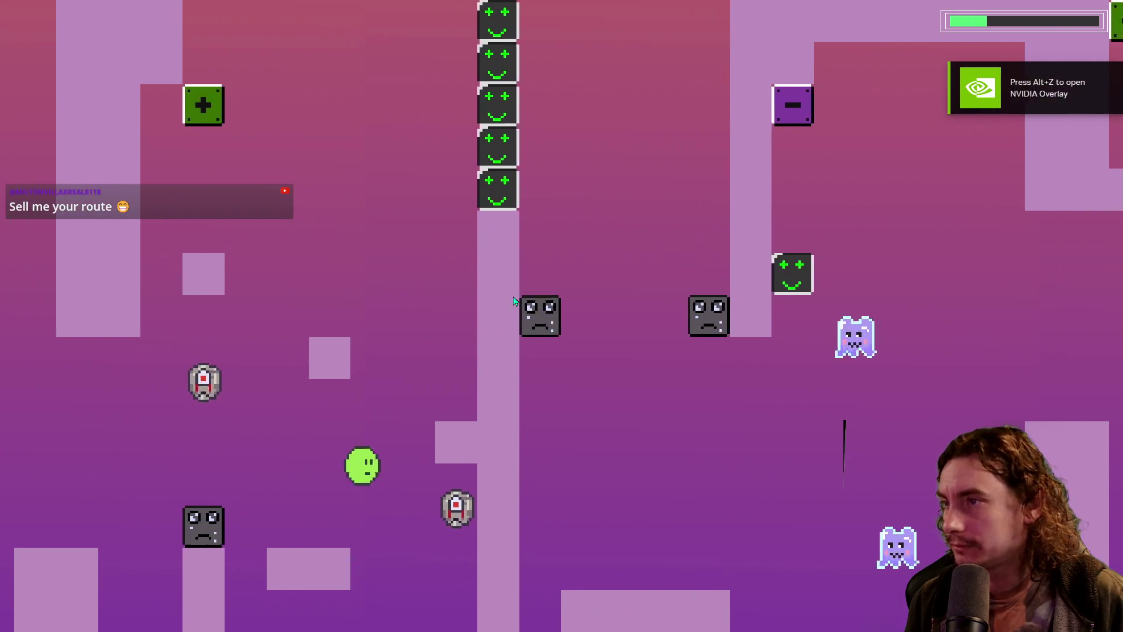
key(space)
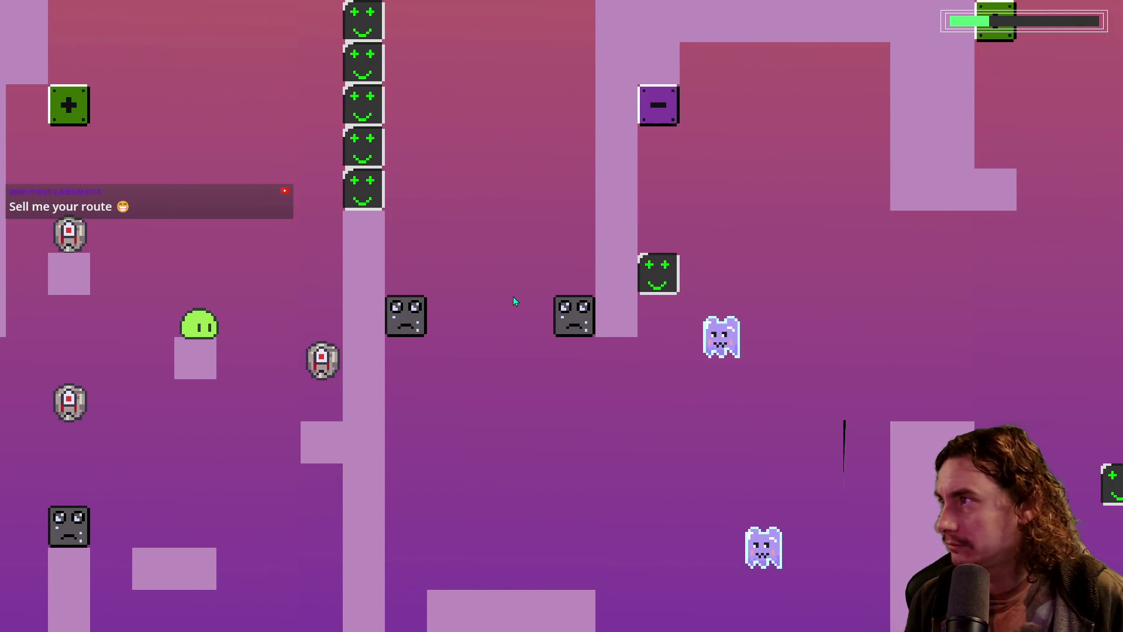
key(space)
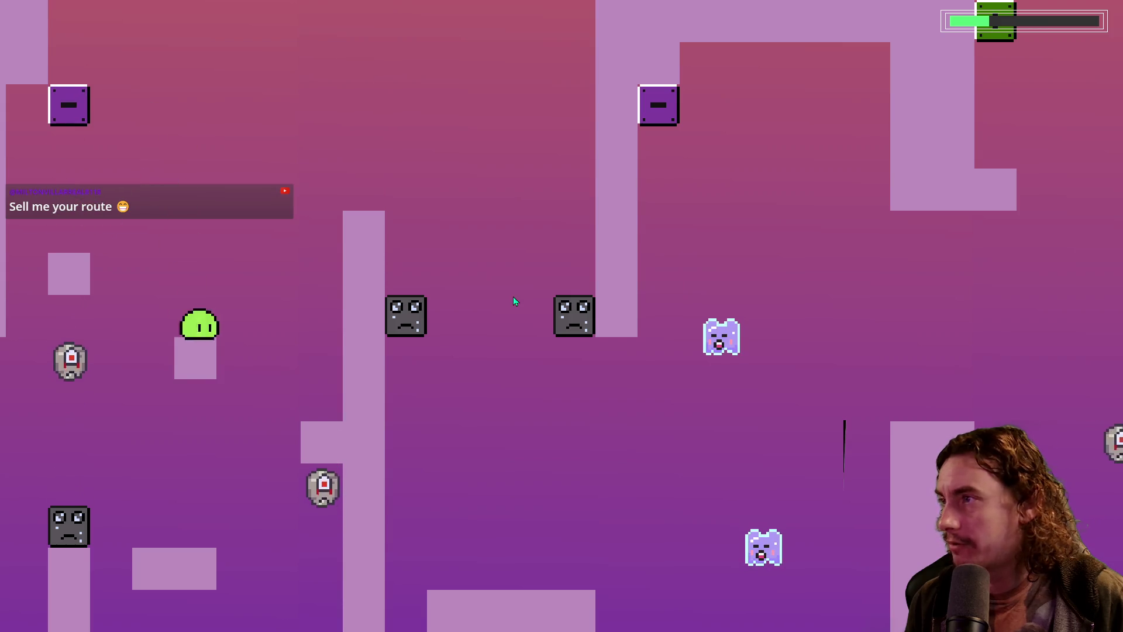
key(space)
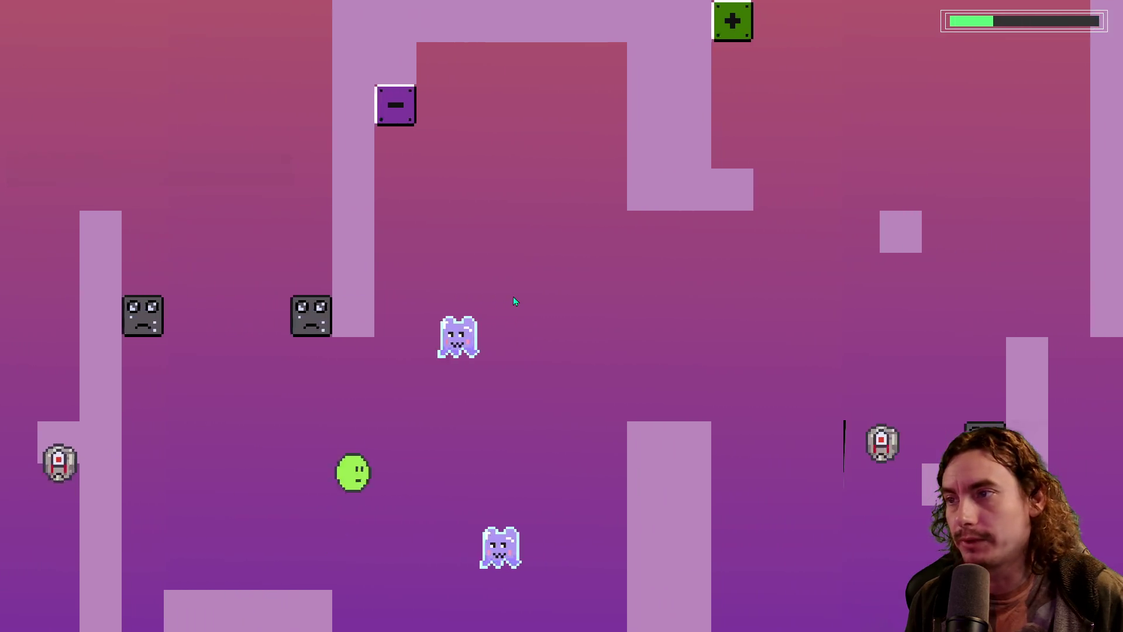
key(space)
key(space)
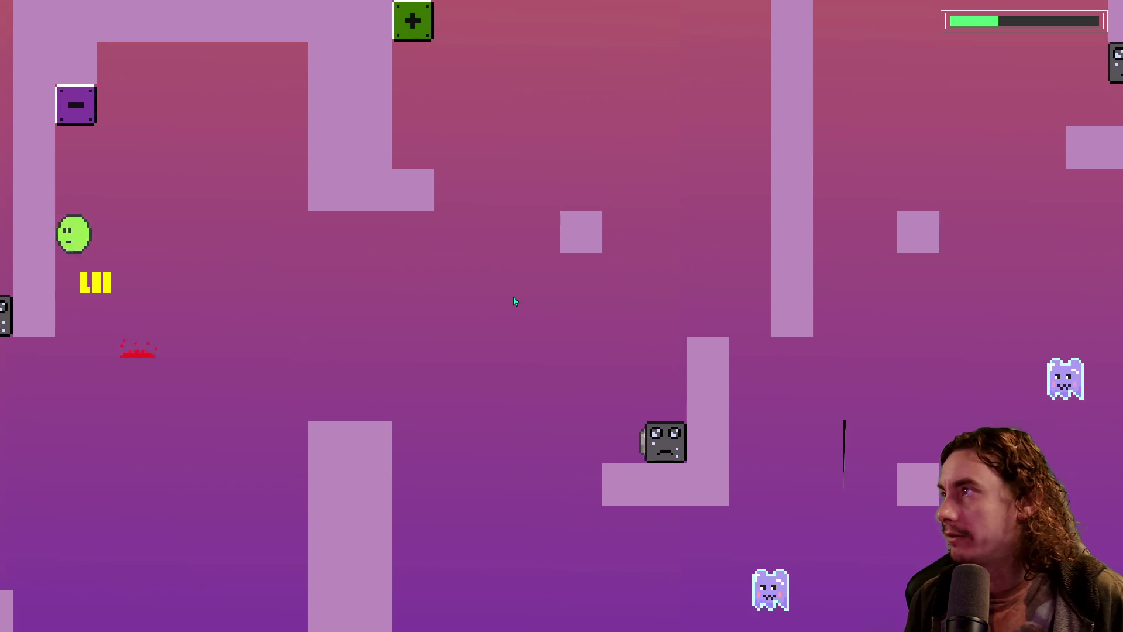
key(space)
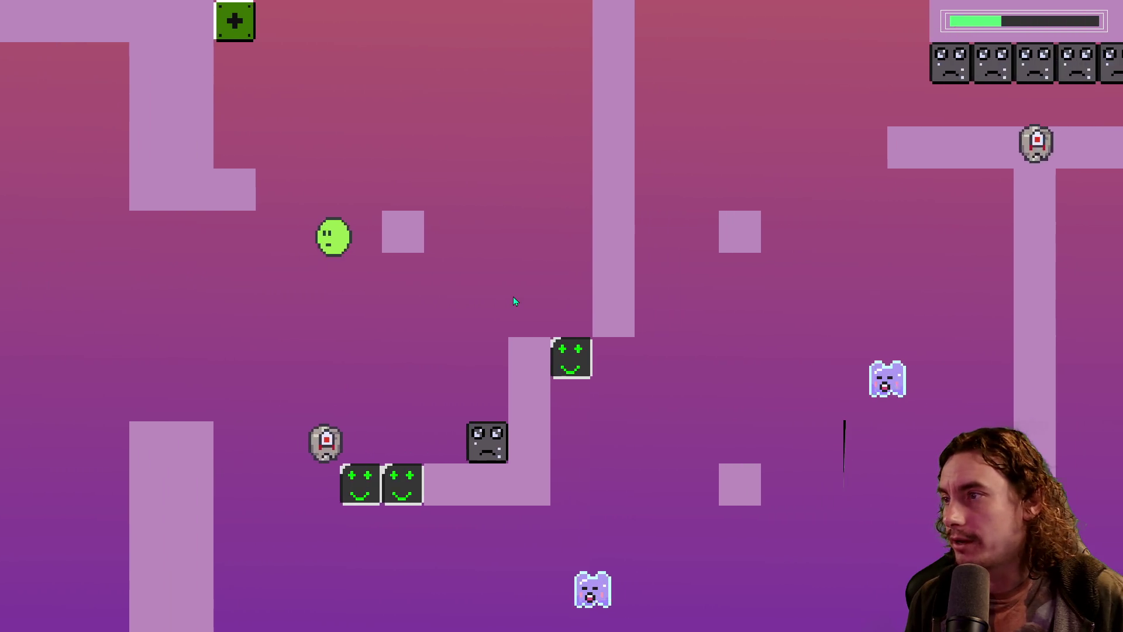
key(space)
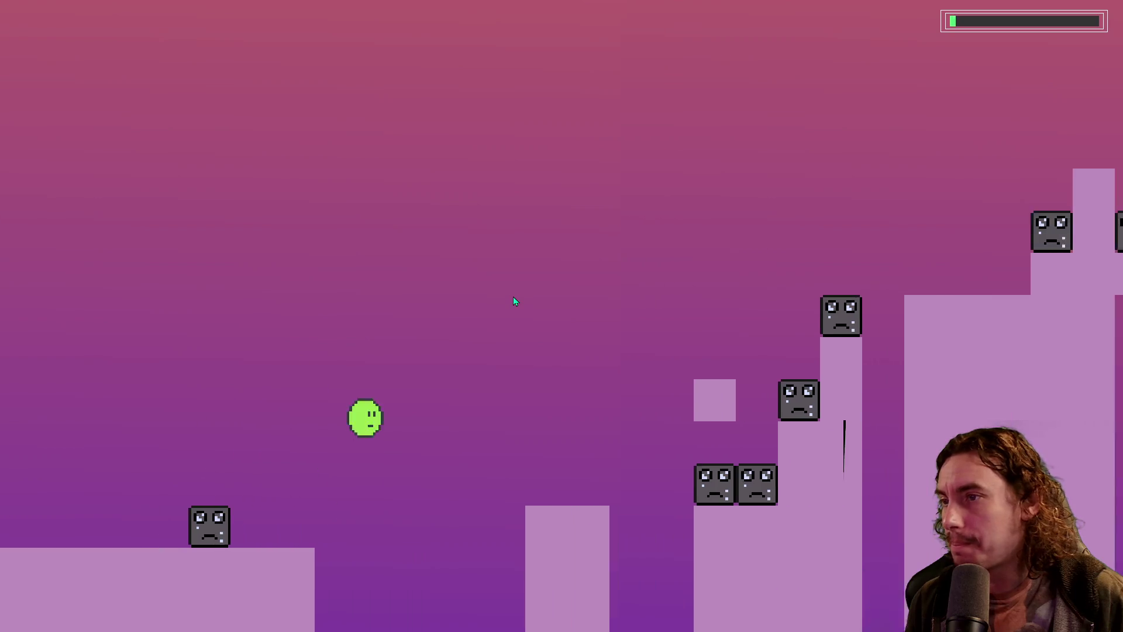
key(space)
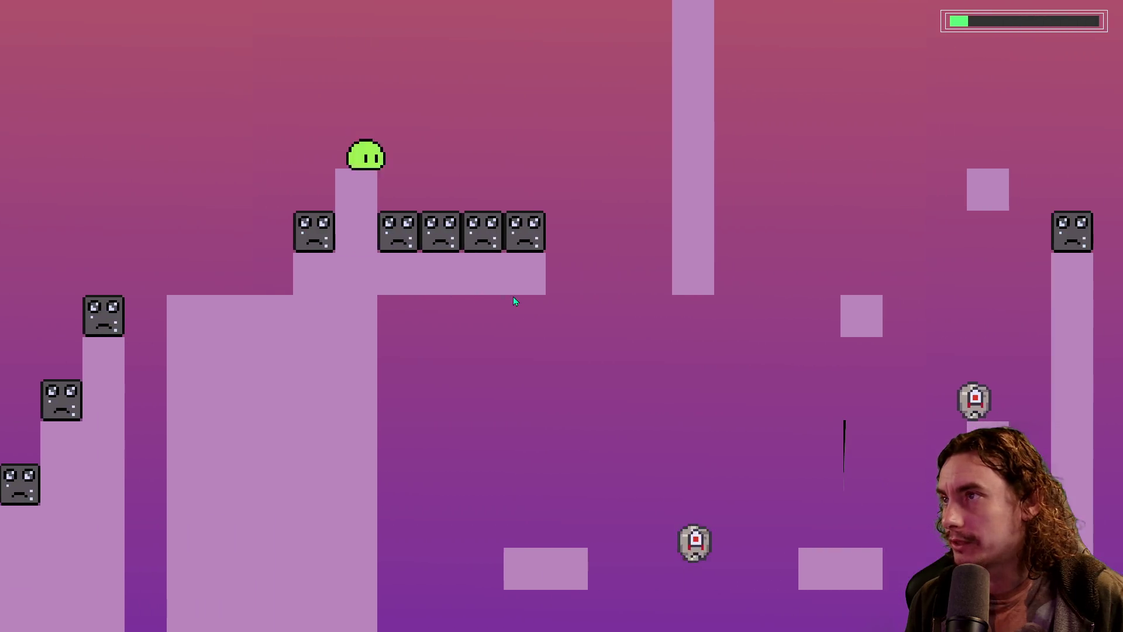
key(space)
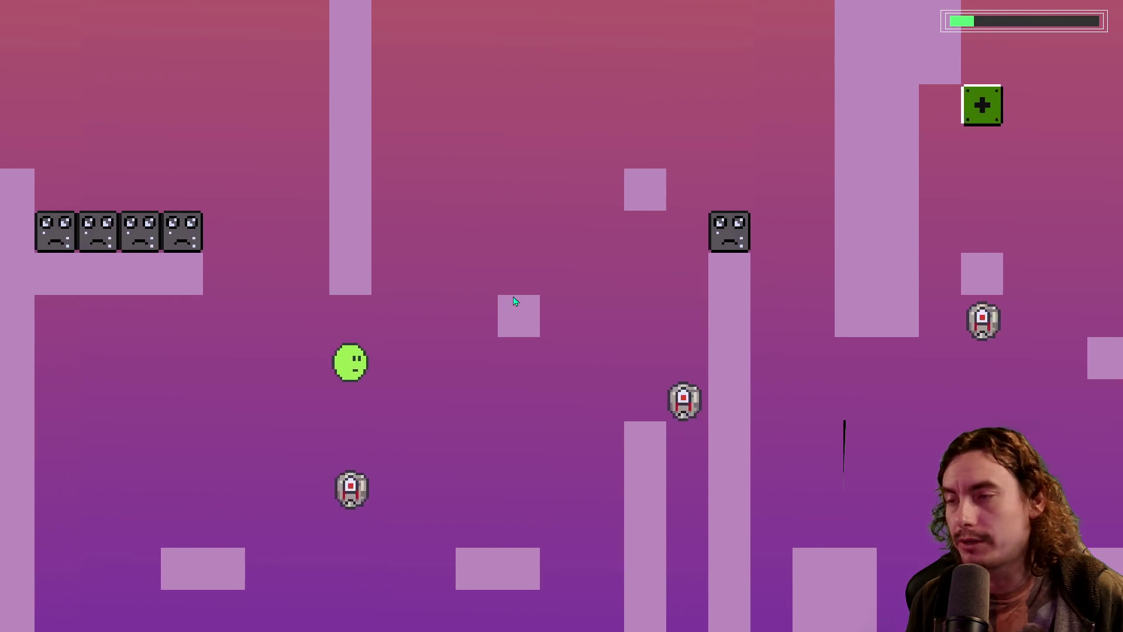
key(space)
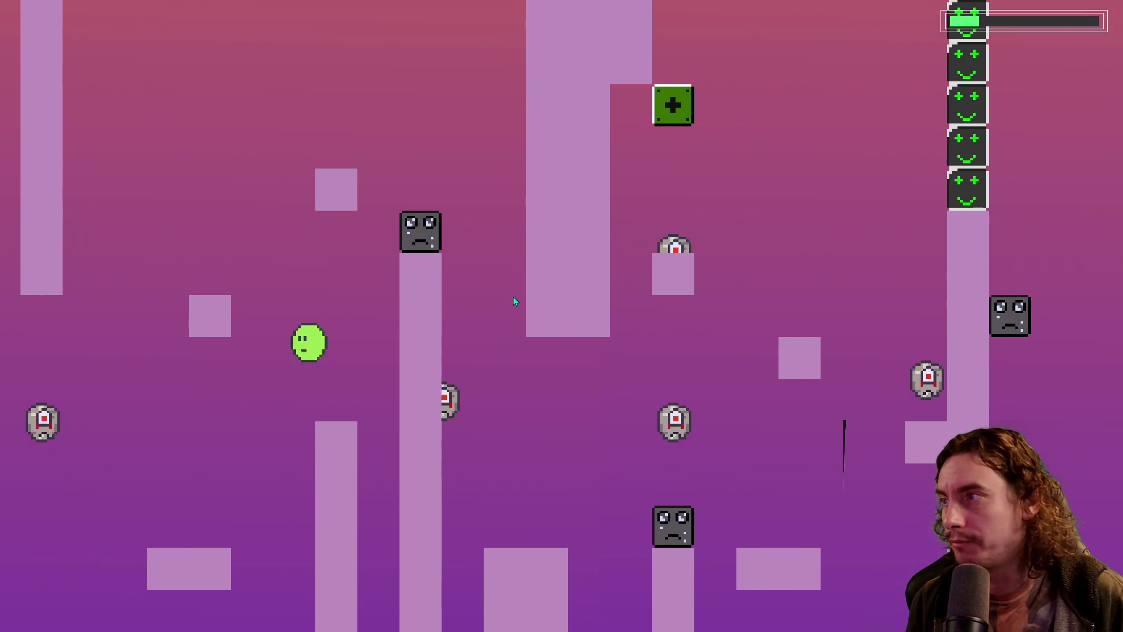
key(space)
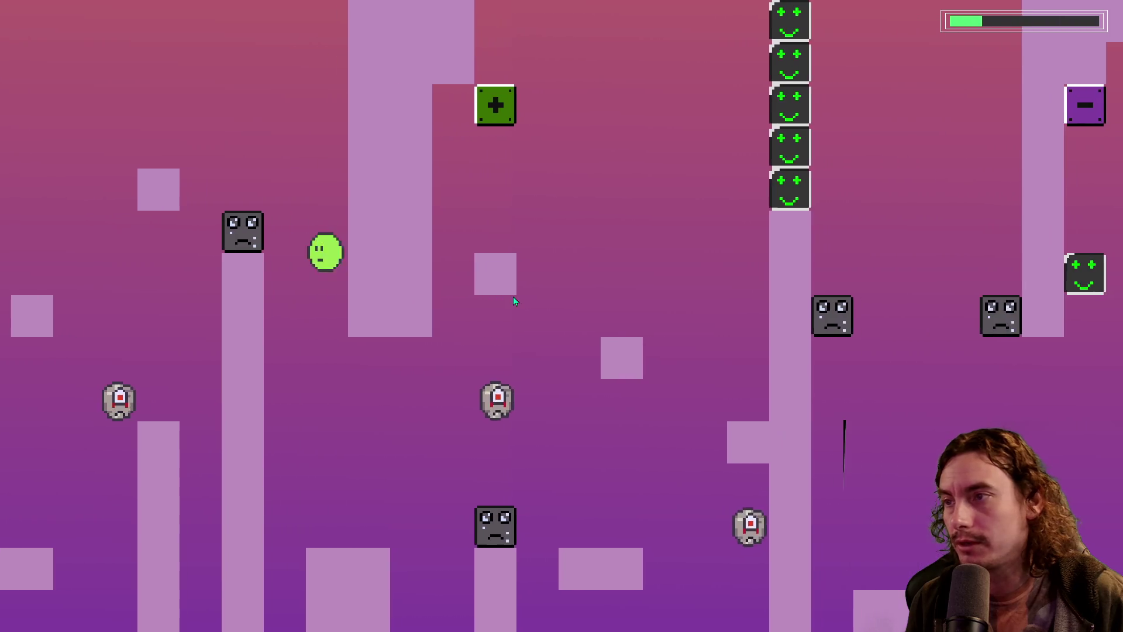
key(space)
key(space)
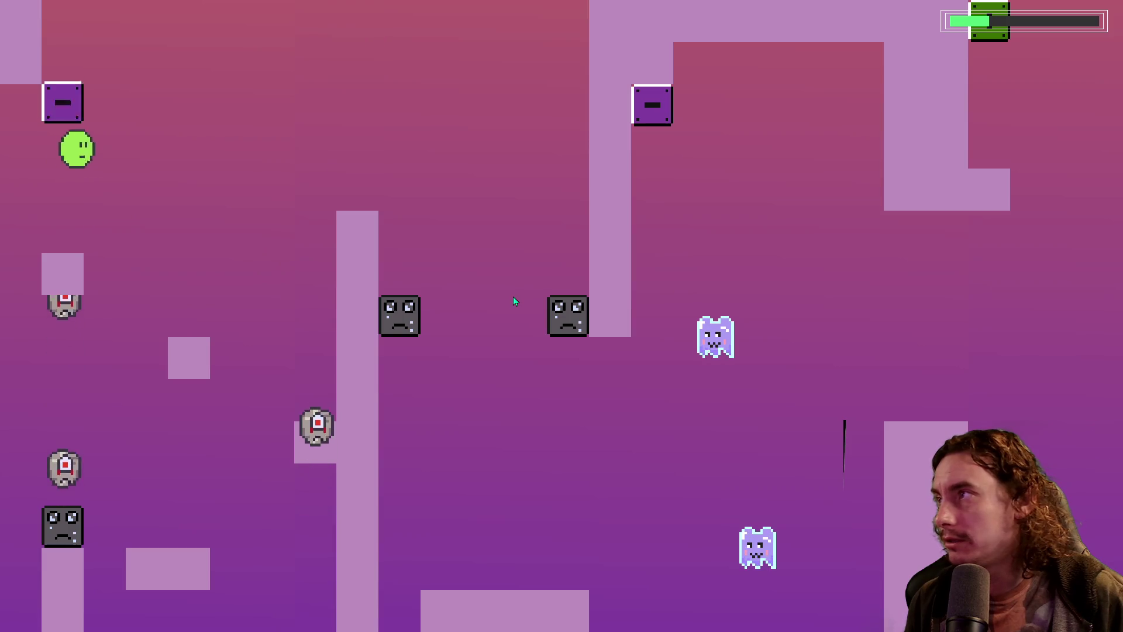
Toggle the plus/minus blocks and run the player over and off the T platform
key(Right)
key(Right)
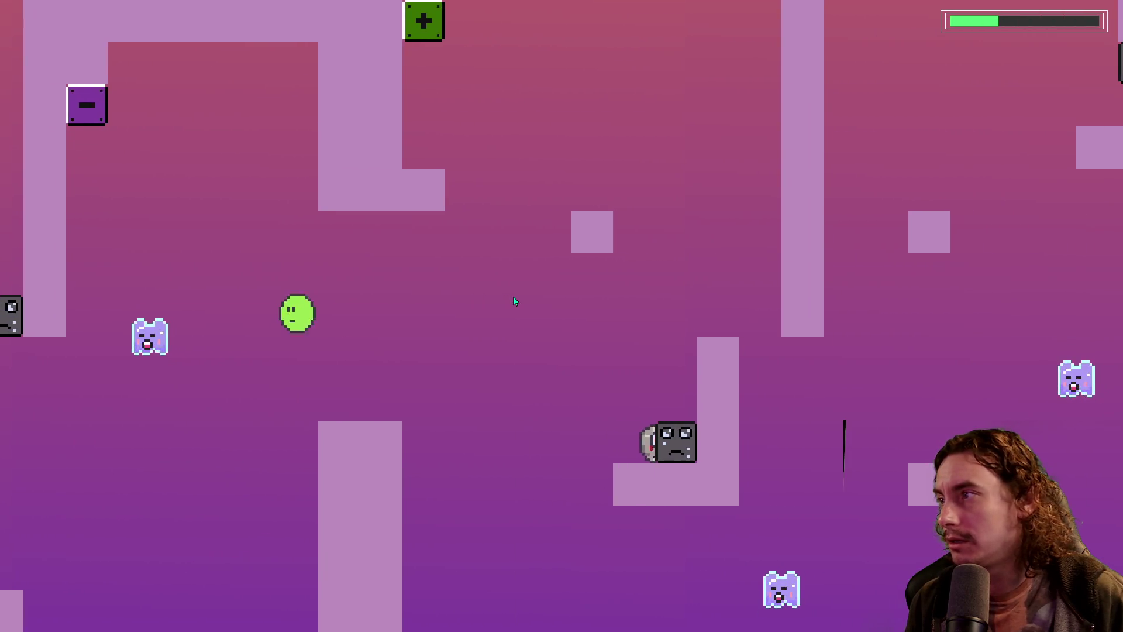
key(Left)
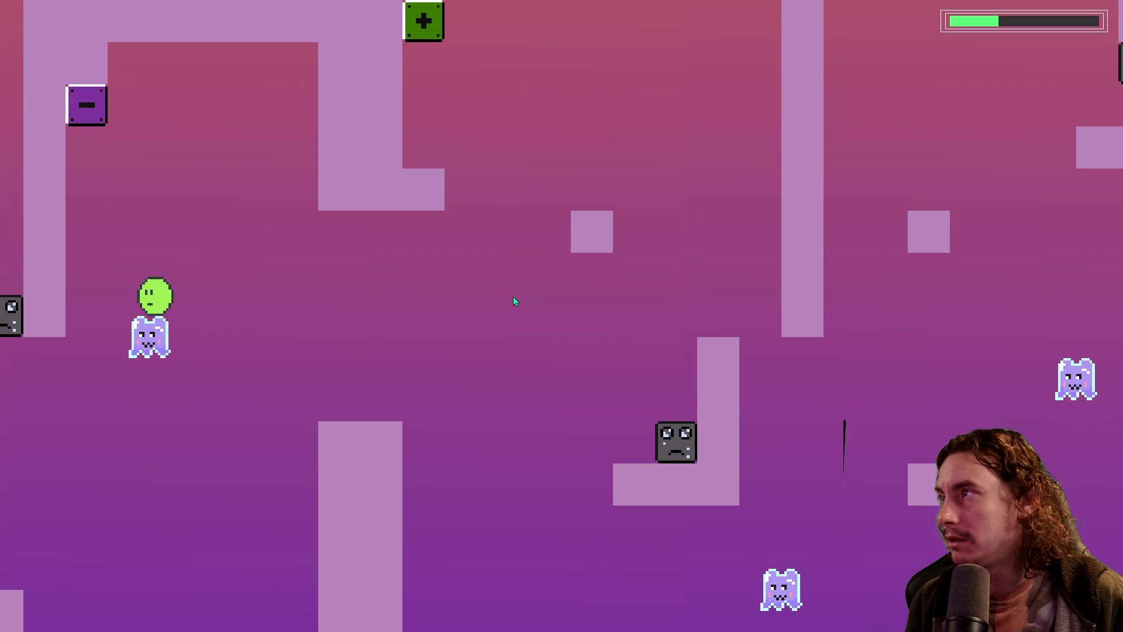
key(Right)
key(Right)
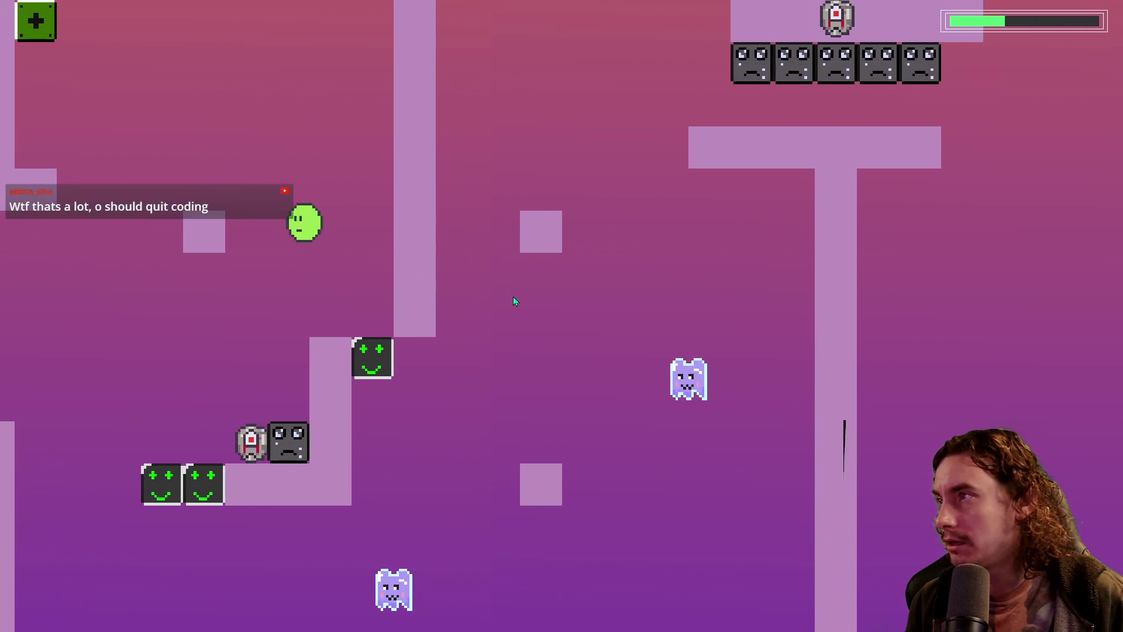
key(Left)
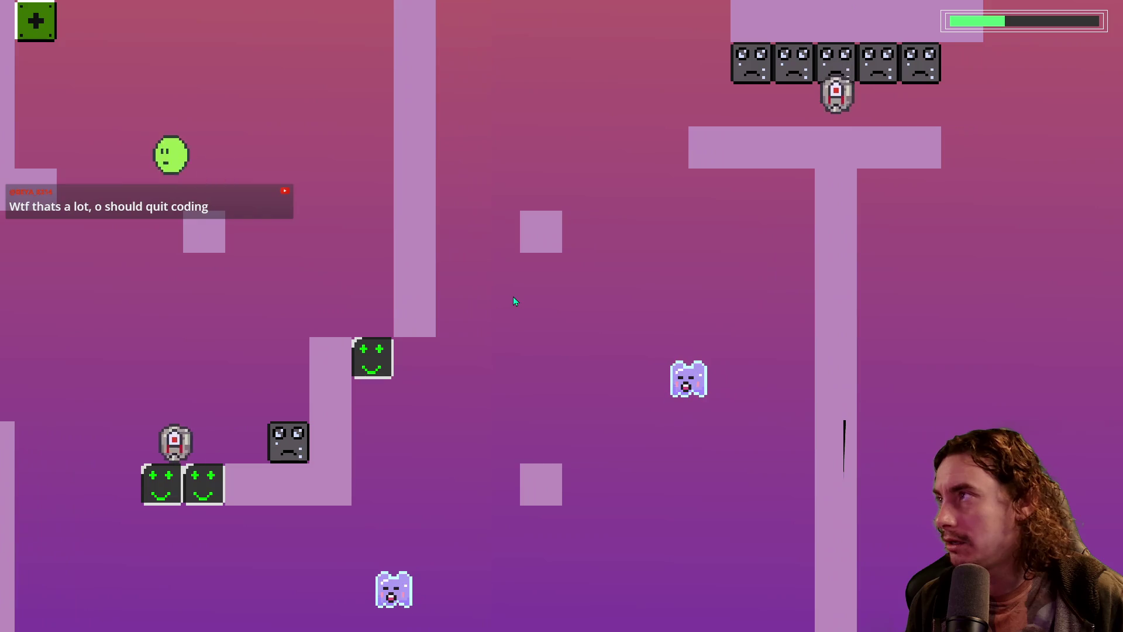
key(Right)
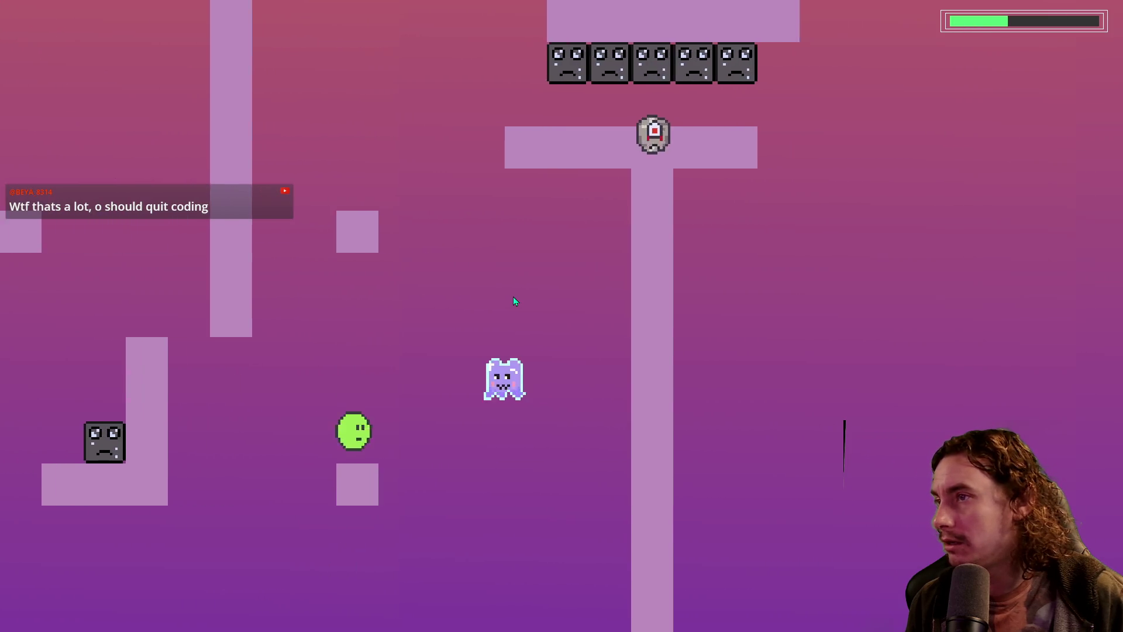
key(Right)
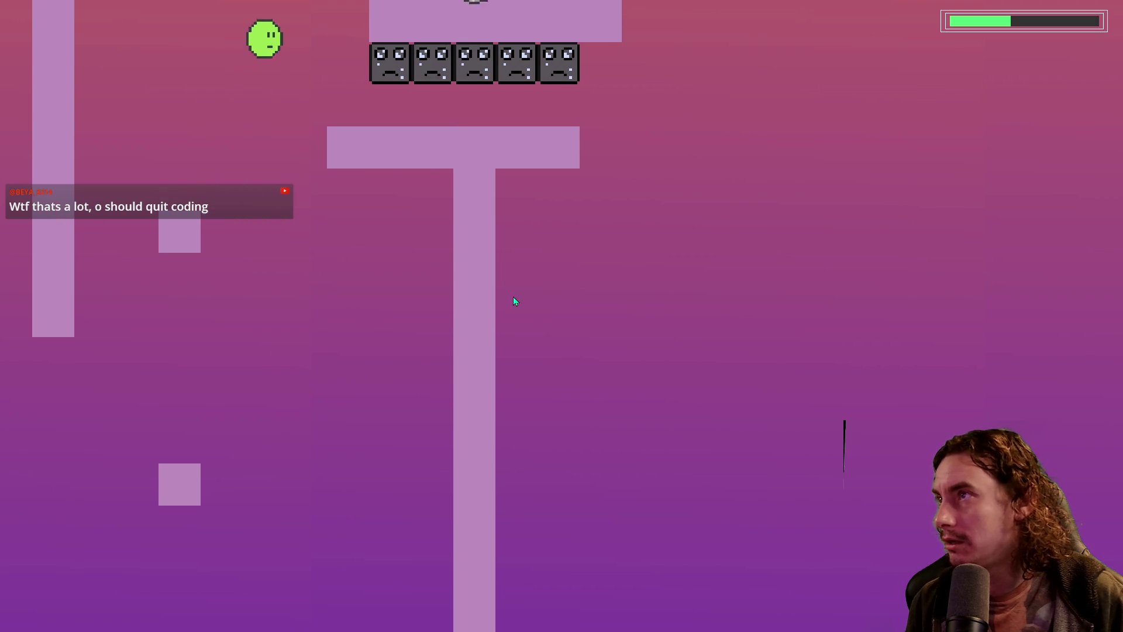
key(Right)
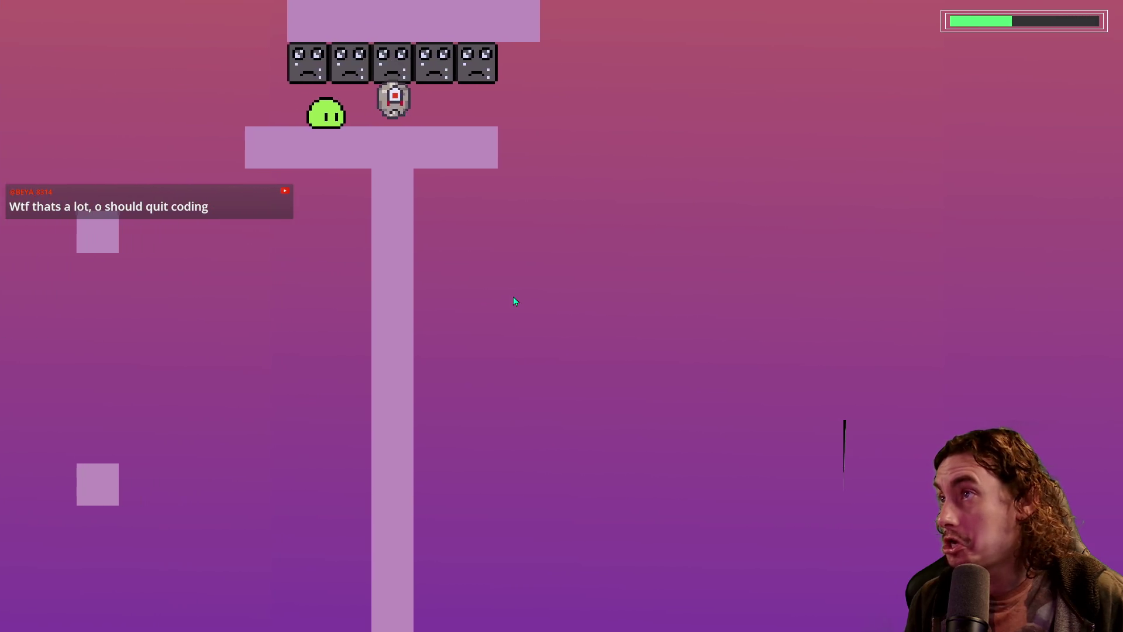
key(Right)
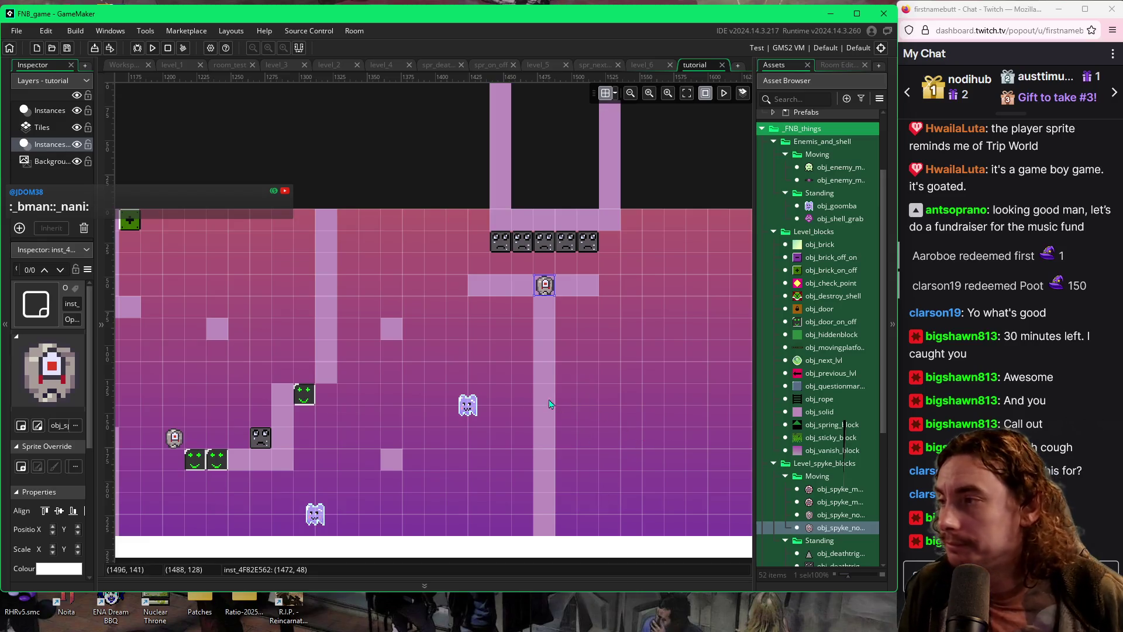
Add a sixth grey death-trigger block at the right end of the row
scroll(605, 408, right, 3)
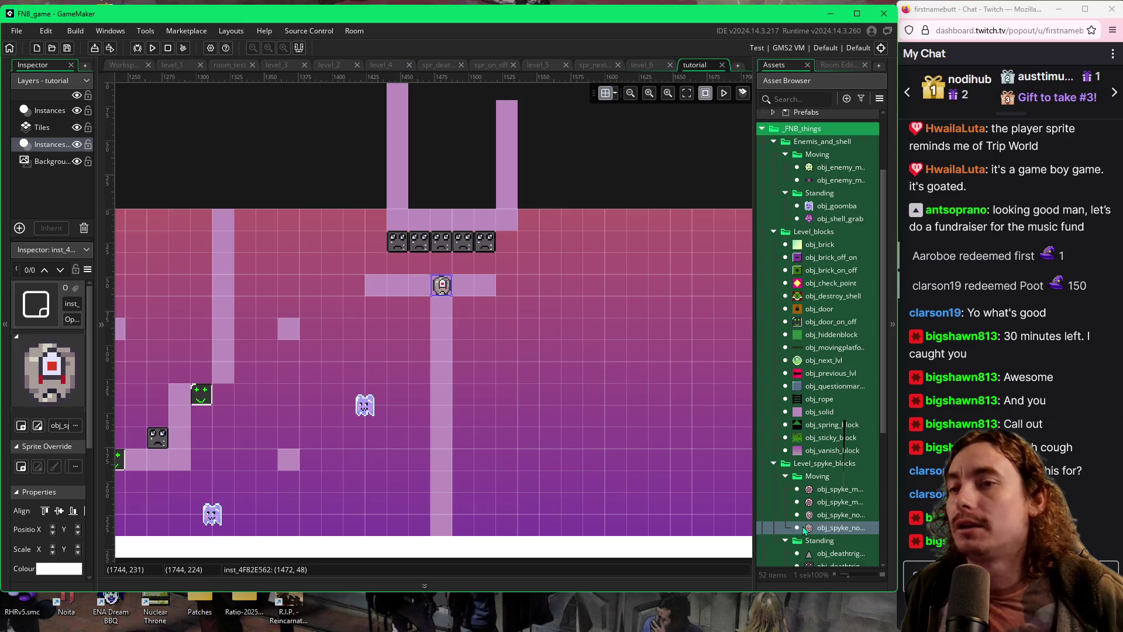
scroll(768, 352, down, 1)
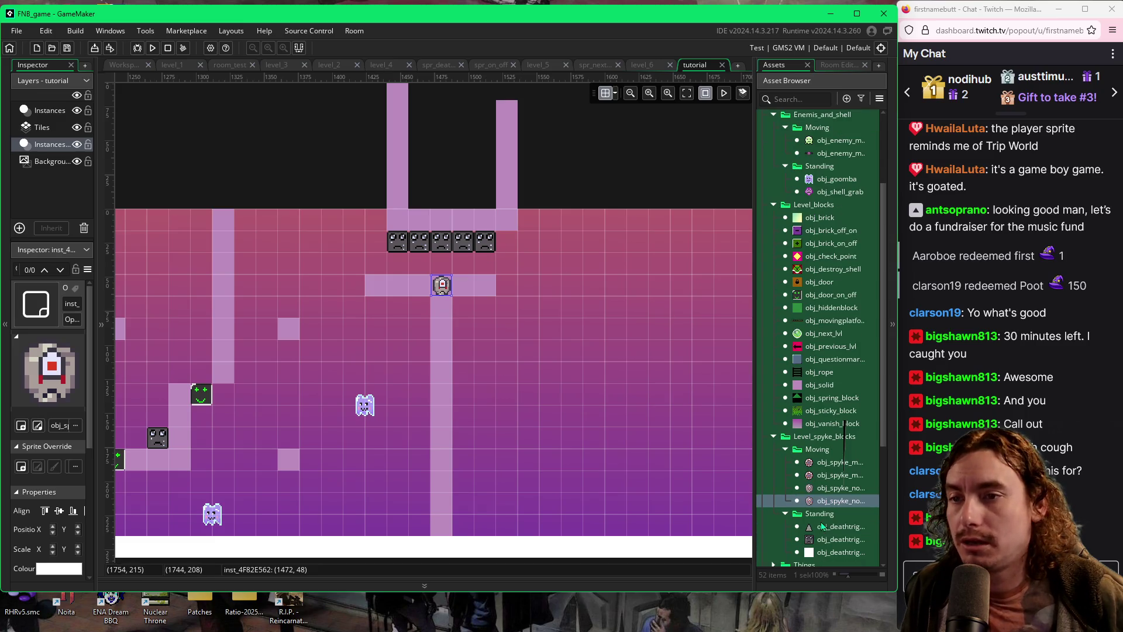
click(824, 540)
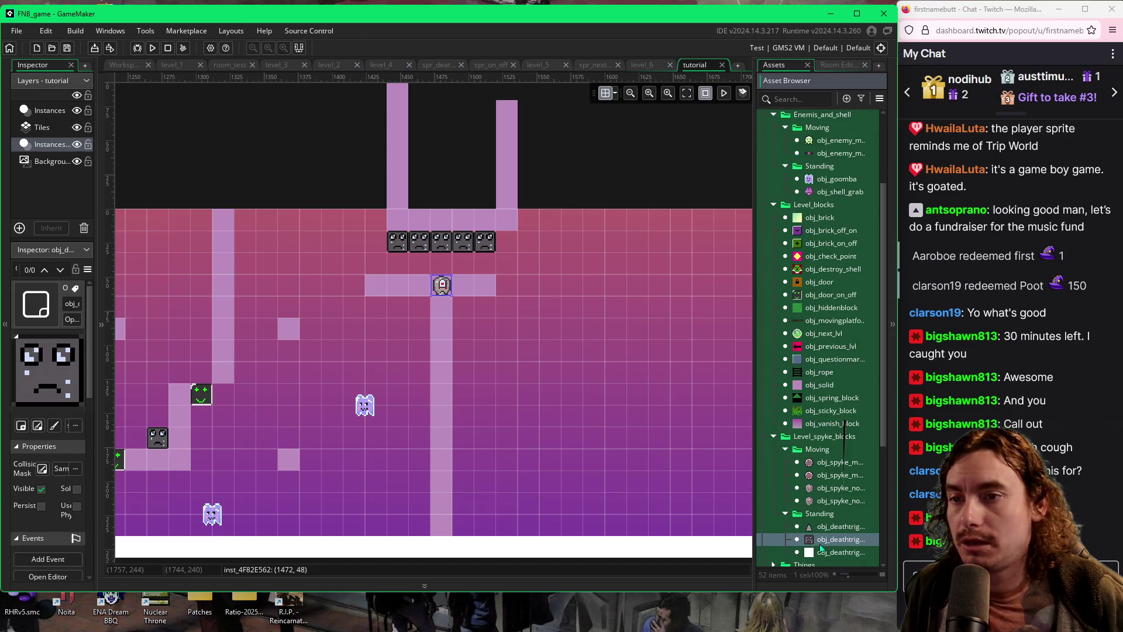
alt+click(508, 244)
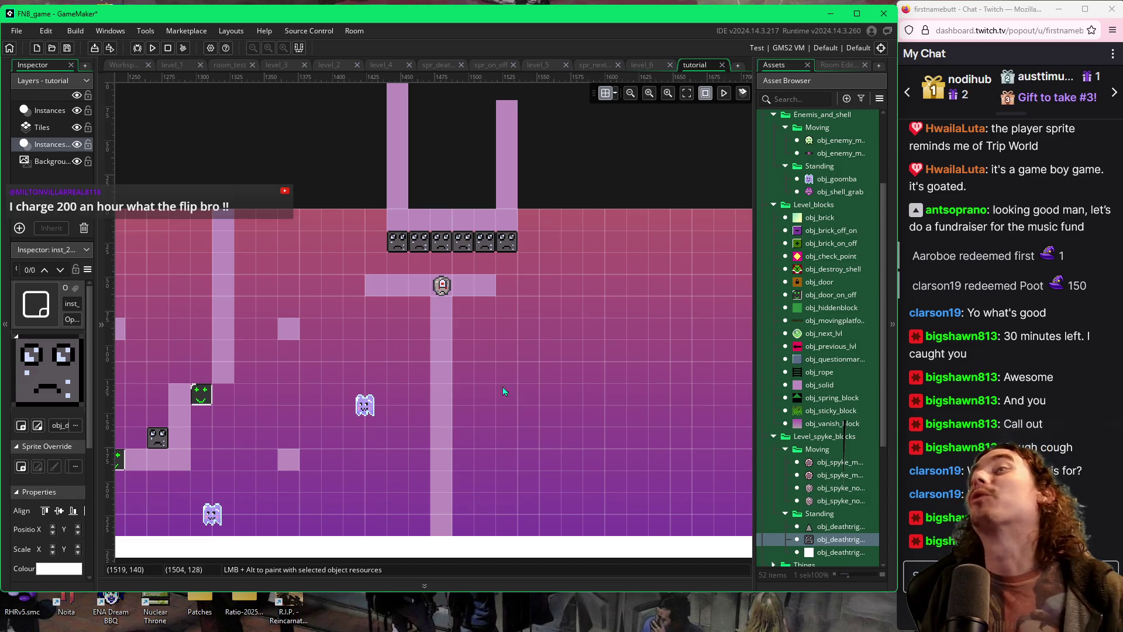
Paint a vertical column of four obj_solid blocks
click(818, 385)
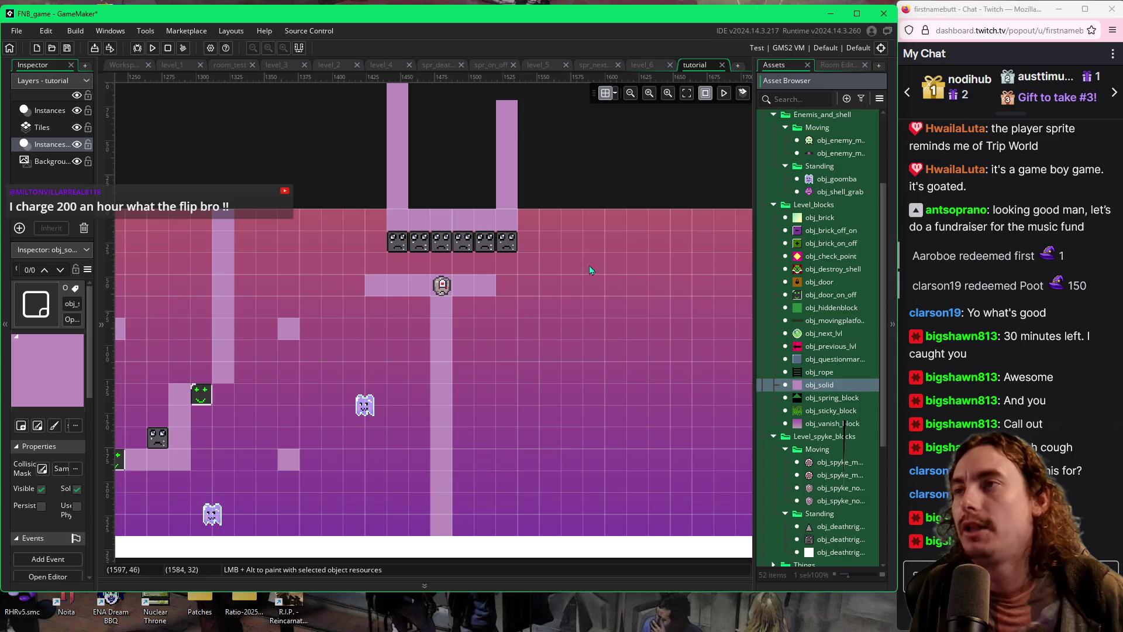
drag(529, 221, 532, 285)
click(576, 286)
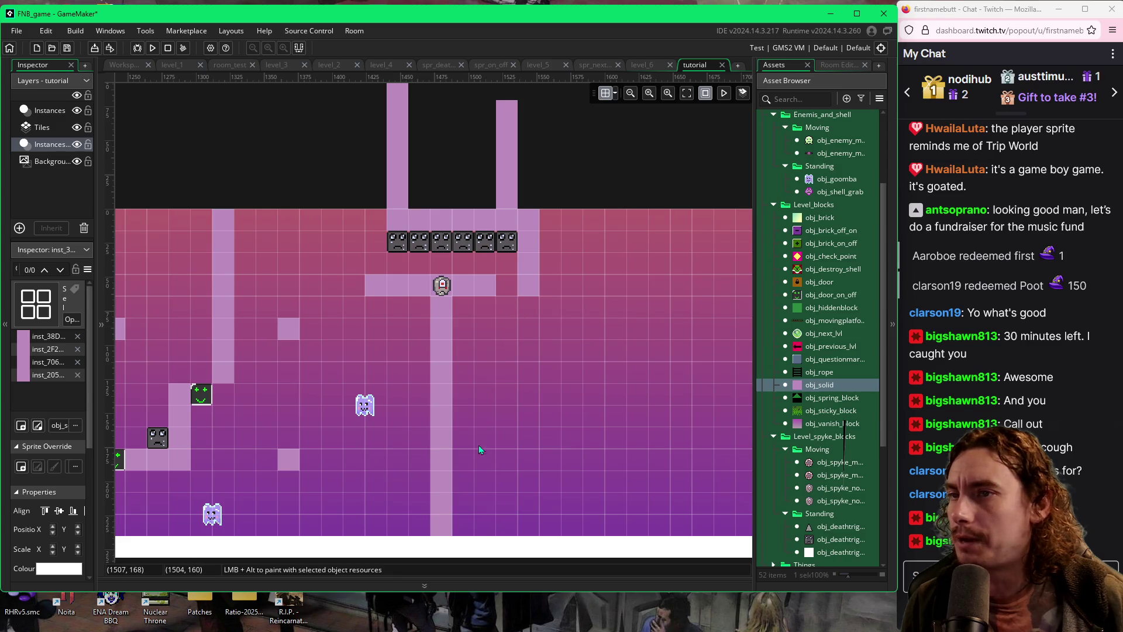
Place an obj_goomba ghost on the floor beside the central pillar
click(815, 179)
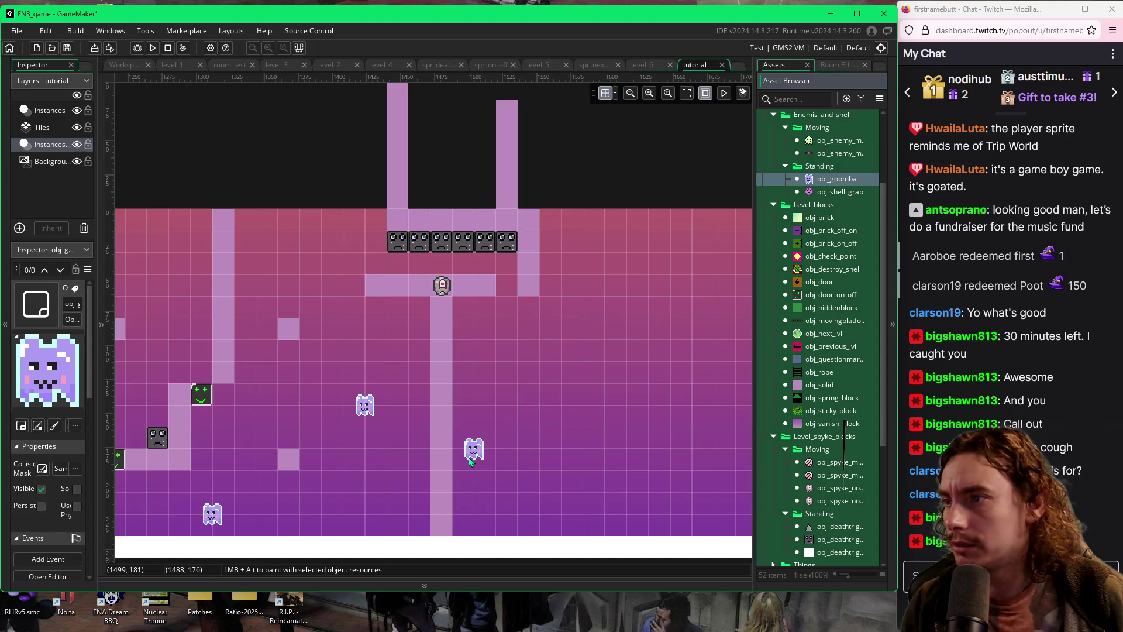
click(615, 93)
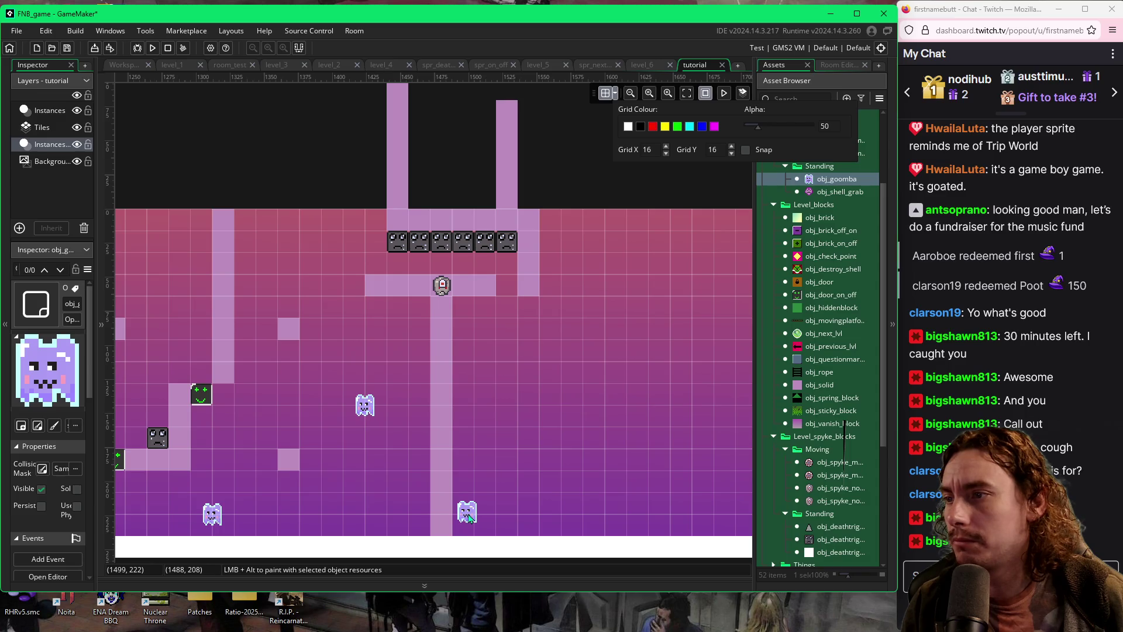
click(467, 519)
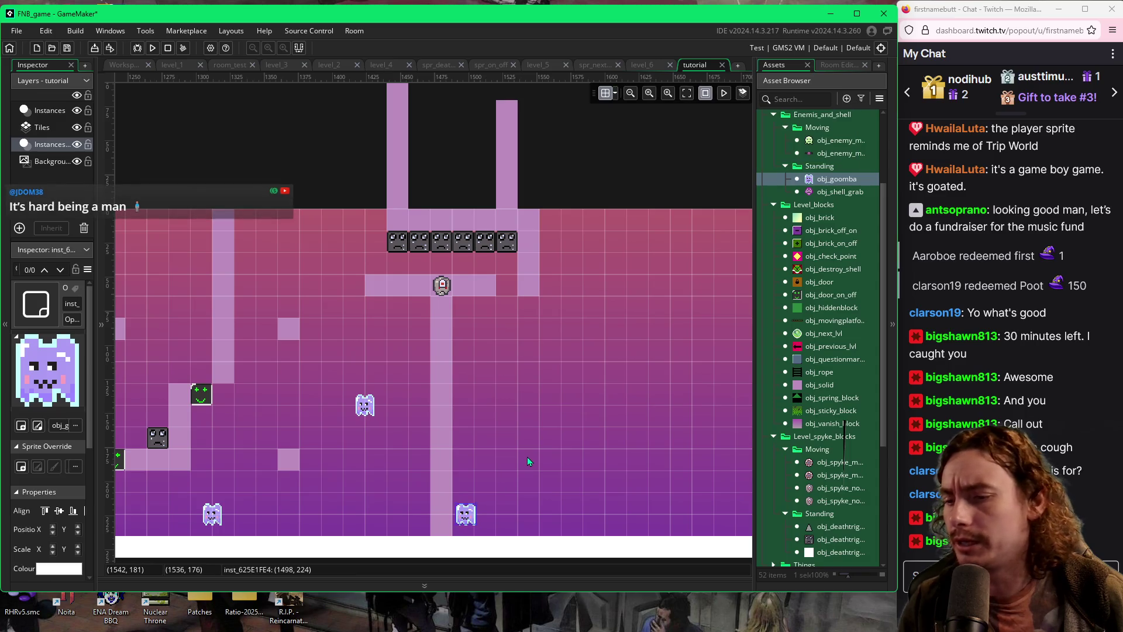
key(F5)
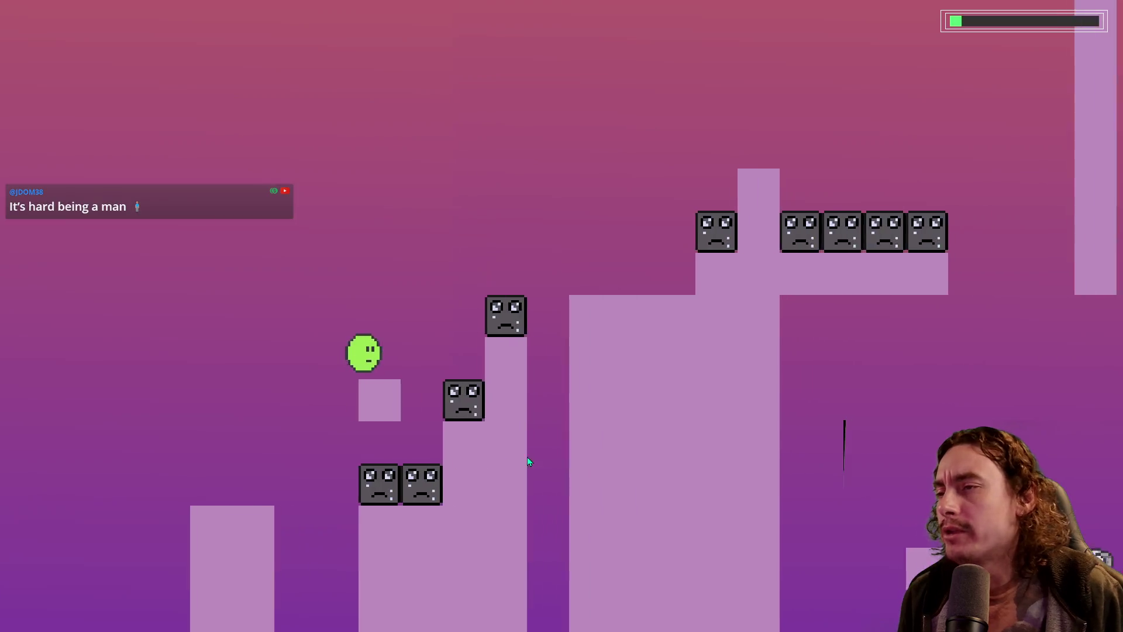
key(space)
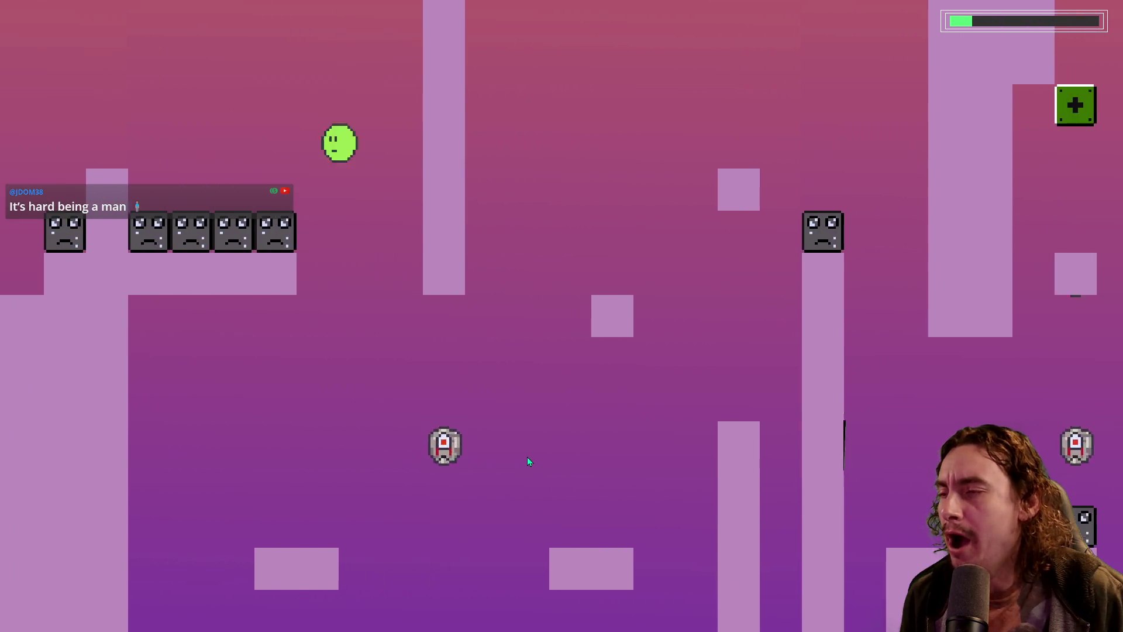
key(space)
key(space)
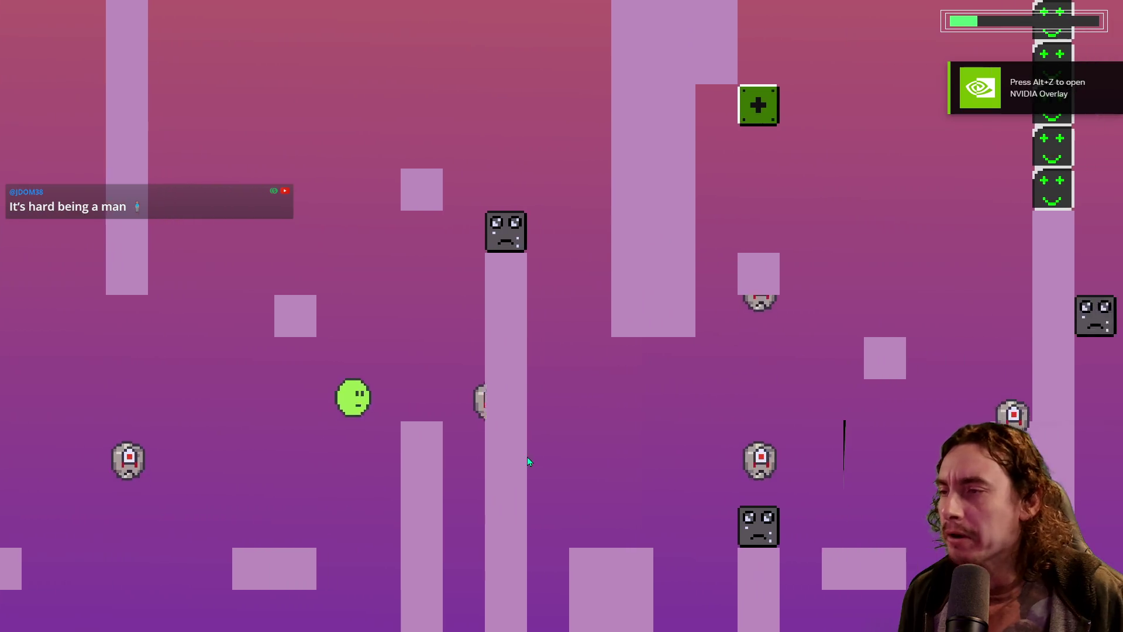
key(space)
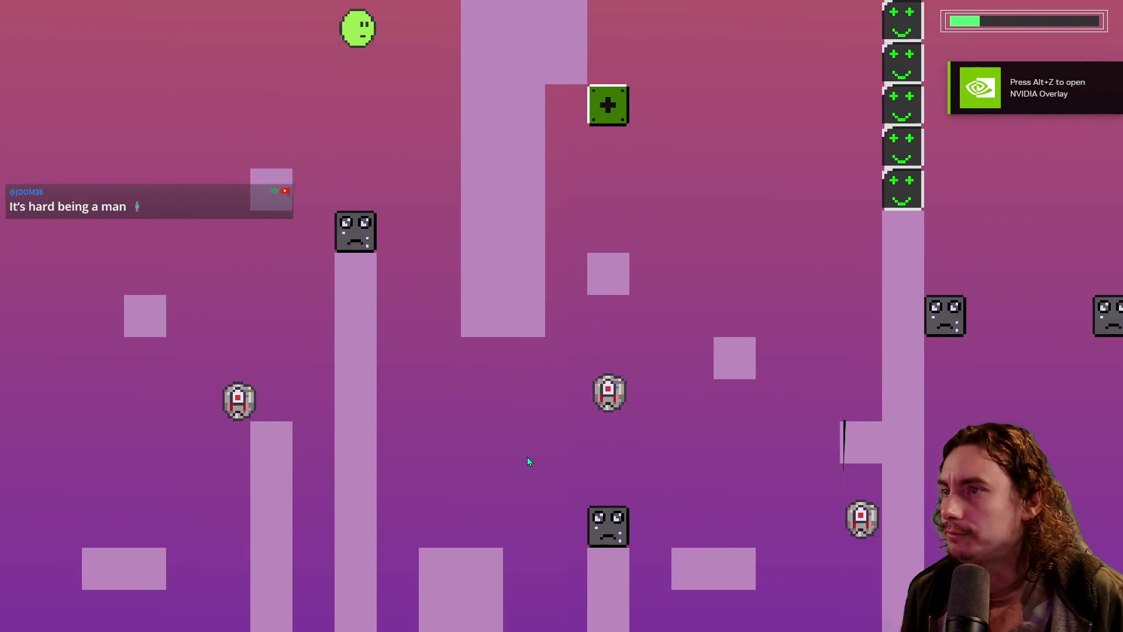
key(space)
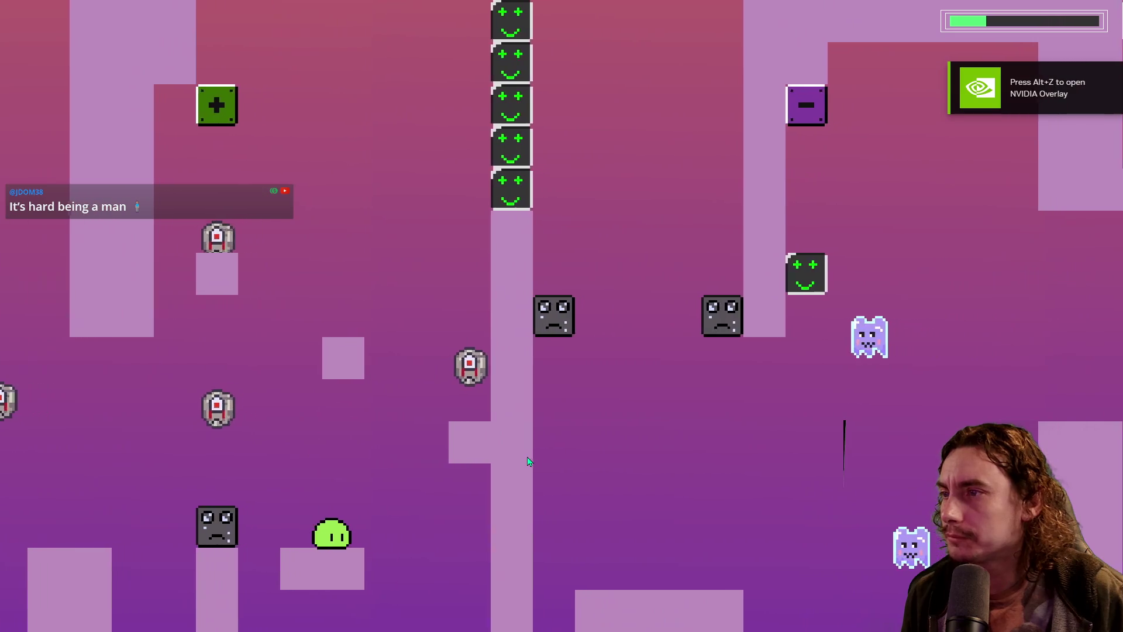
key(space)
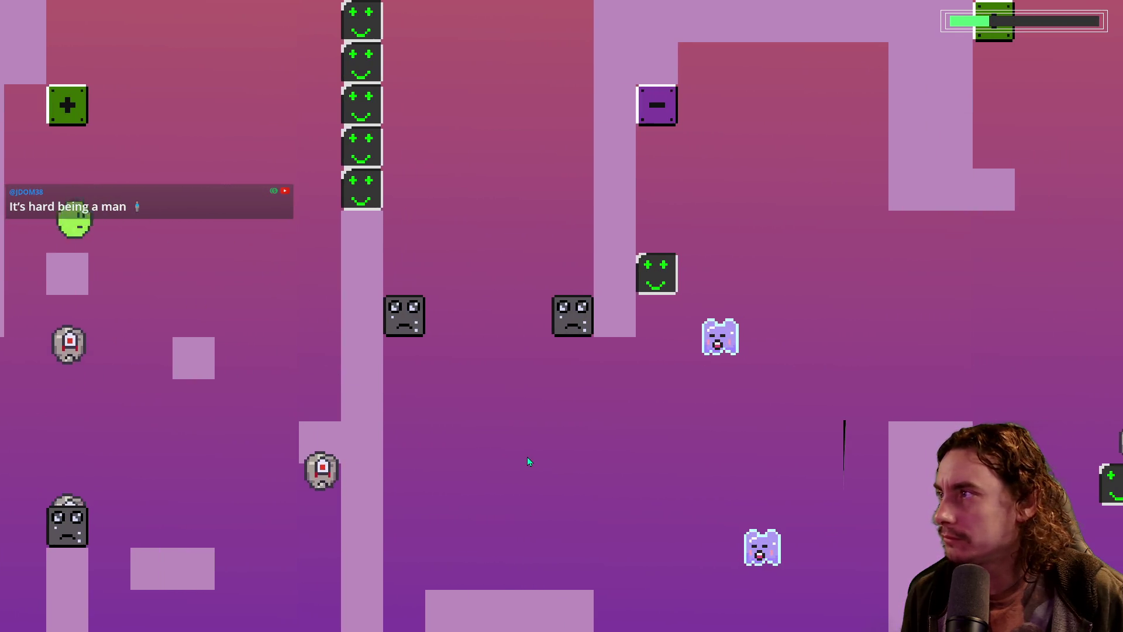
key(space)
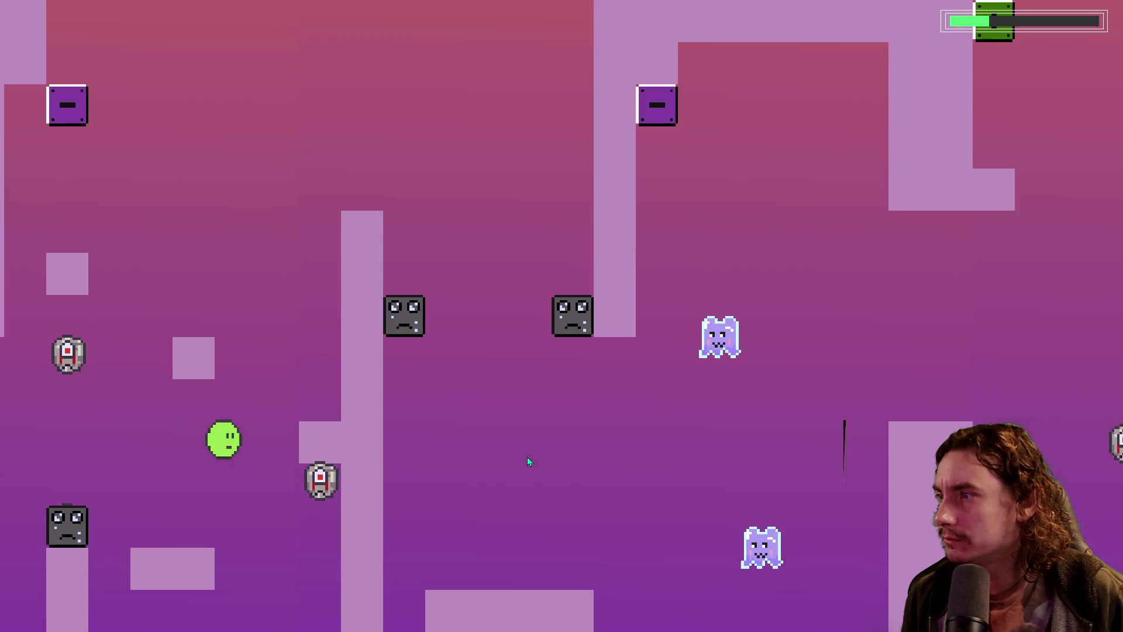
key(space)
key(space)
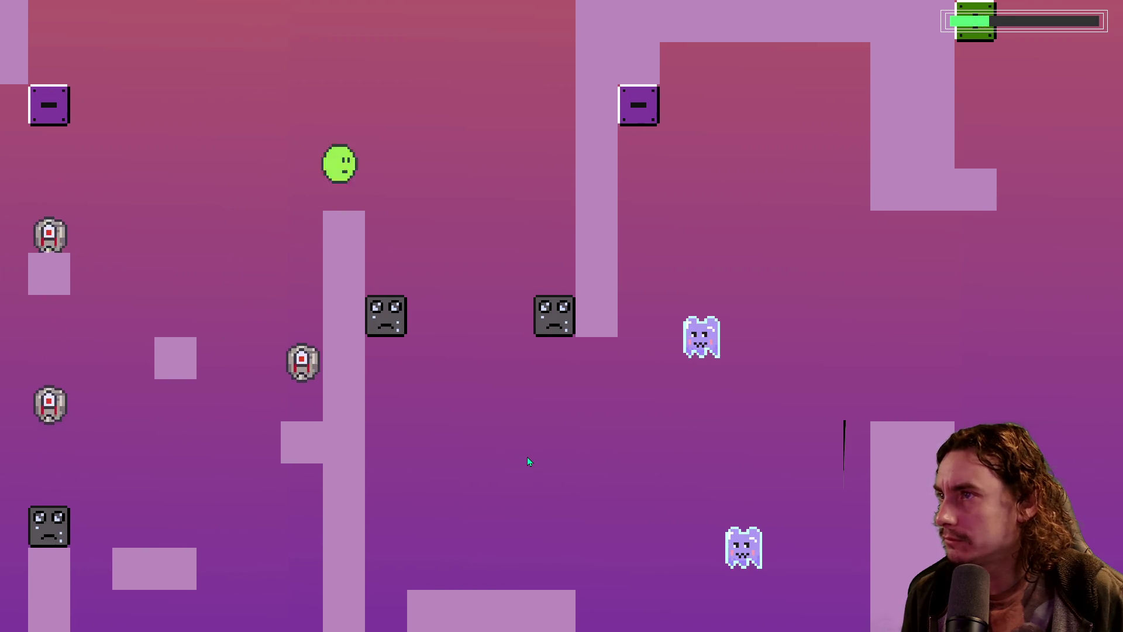
key(space)
key(space)
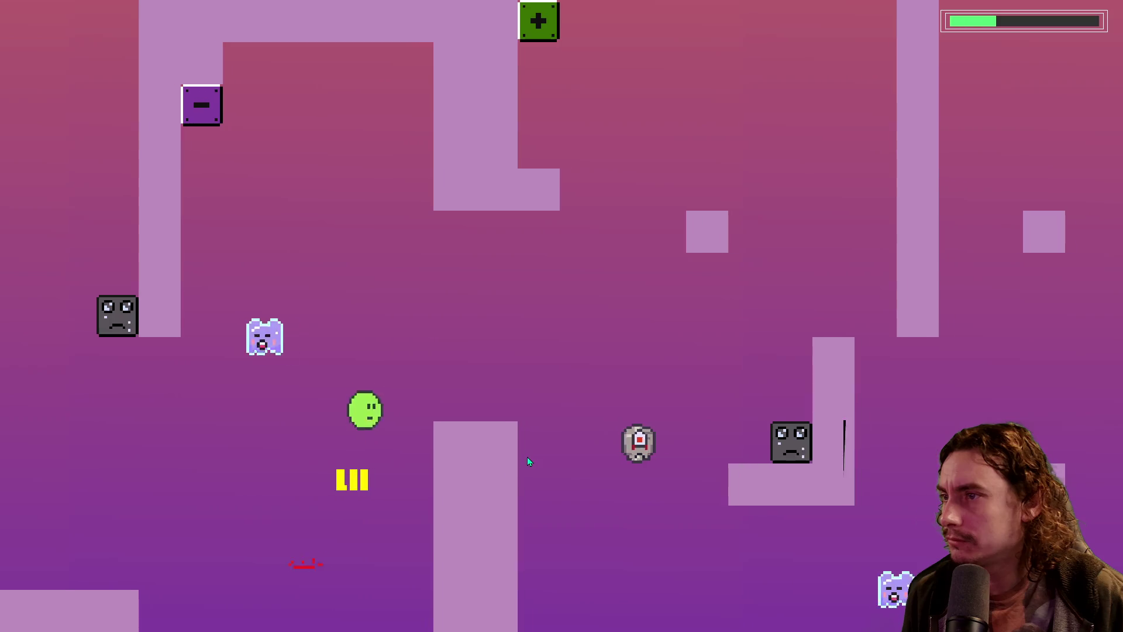
key(space)
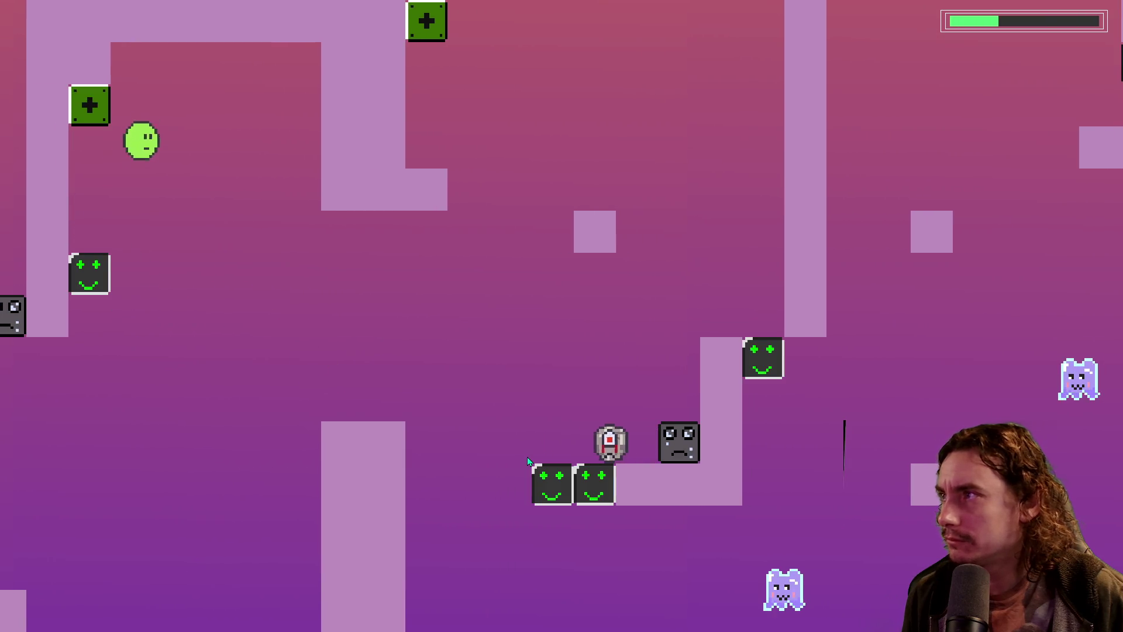
key(space)
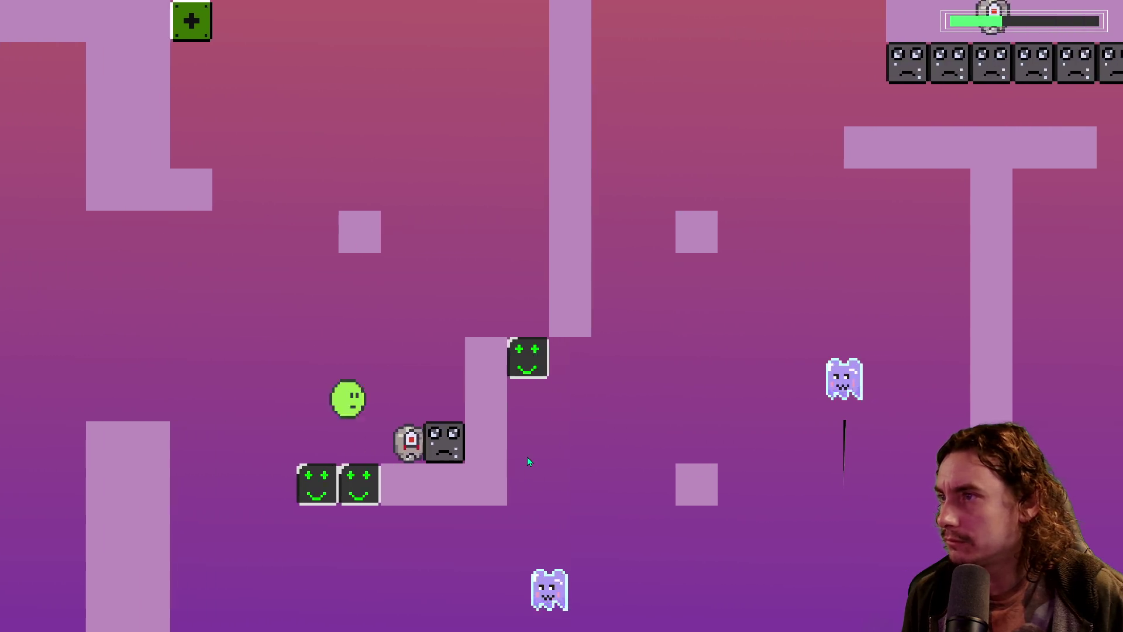
key(space)
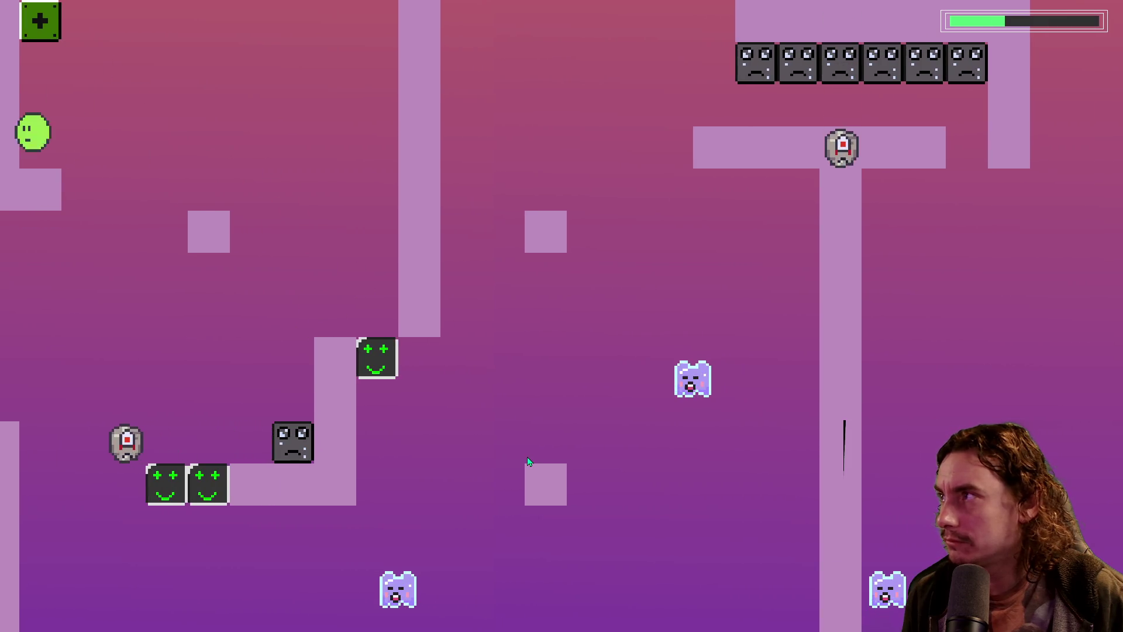
key(space)
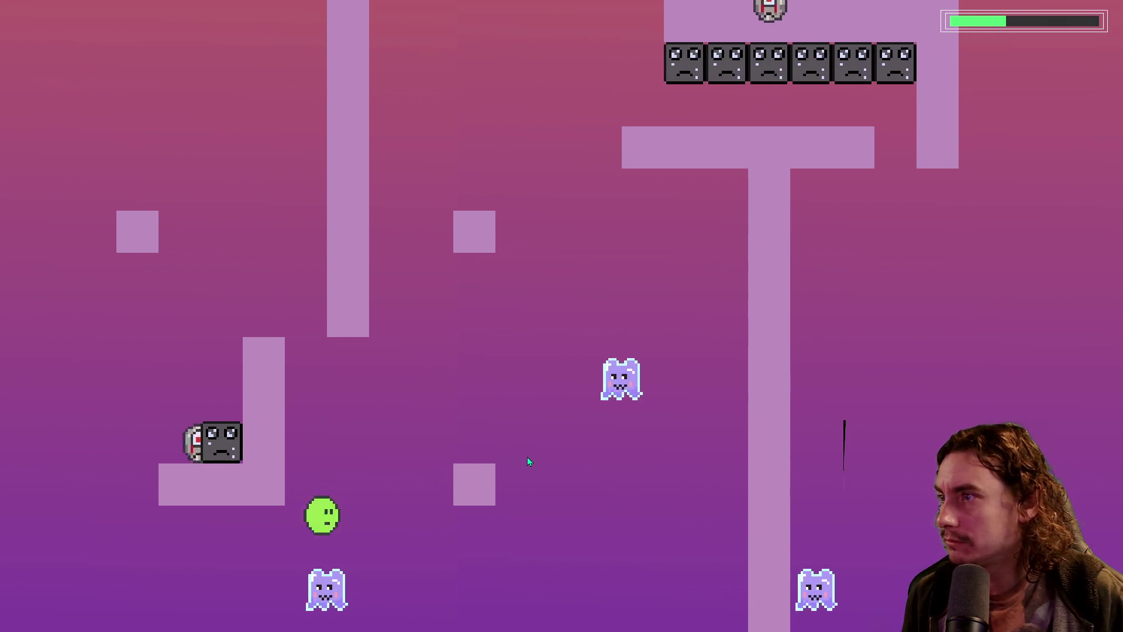
key(space)
key(space)
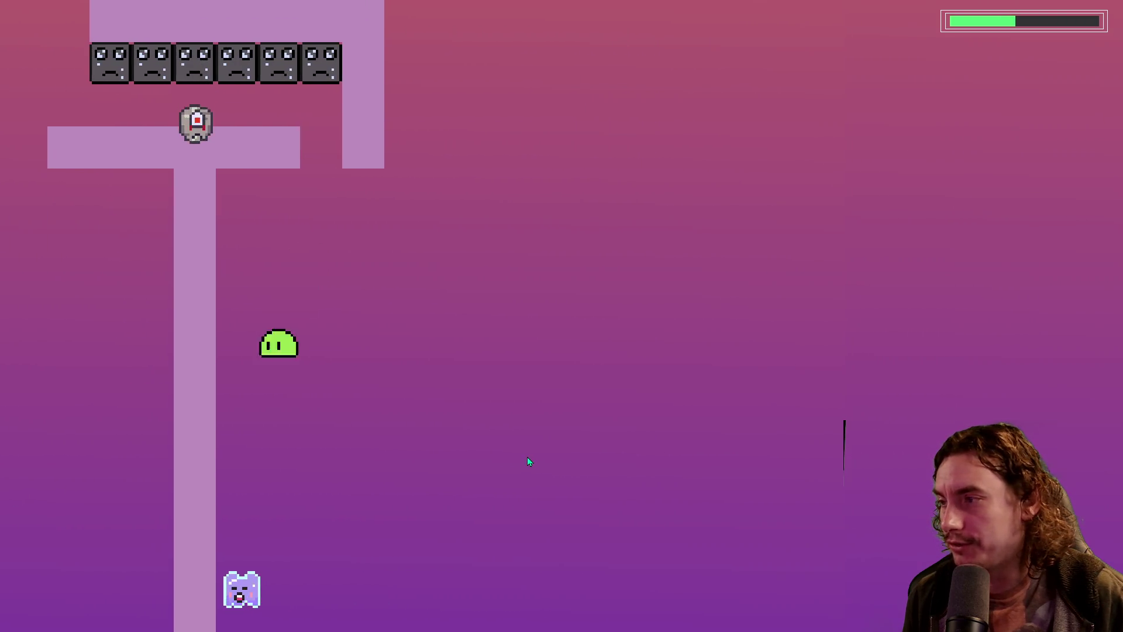
key(space)
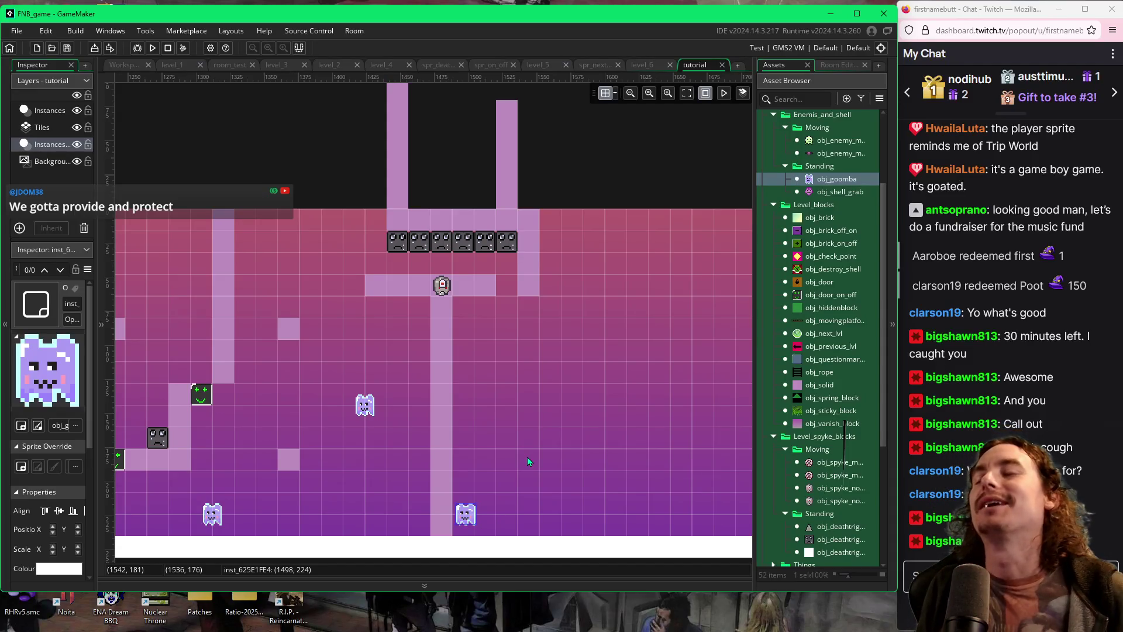
Pan the canvas left so the central pillar and its right-hand area fill the view
mouse_move(592, 425)
mouse_down()
mouse_move(466, 416)
mouse_move(526, 422)
mouse_up()
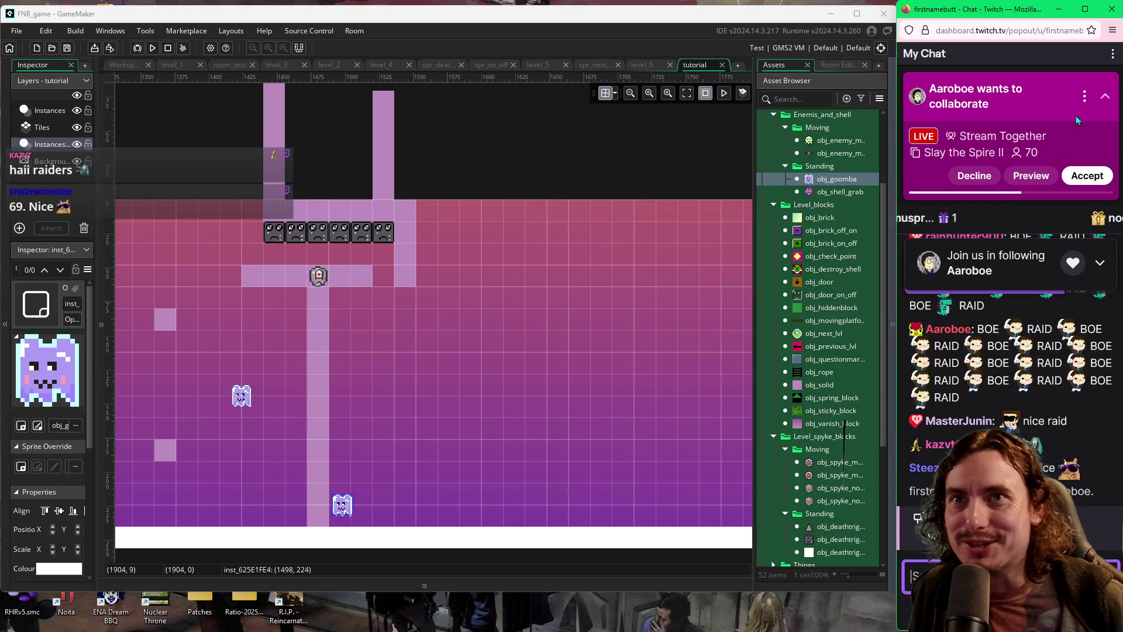
Collapse the Twitch collaboration card, pan across the room, and select obj_solid for placement
click(1106, 106)
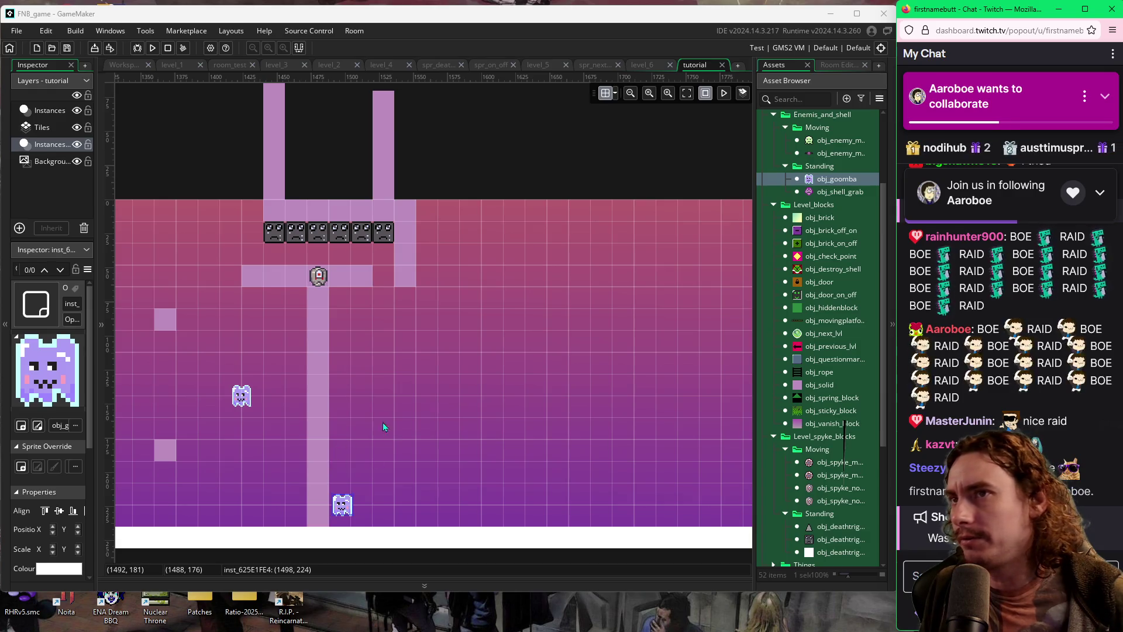
drag(399, 360, 577, 357)
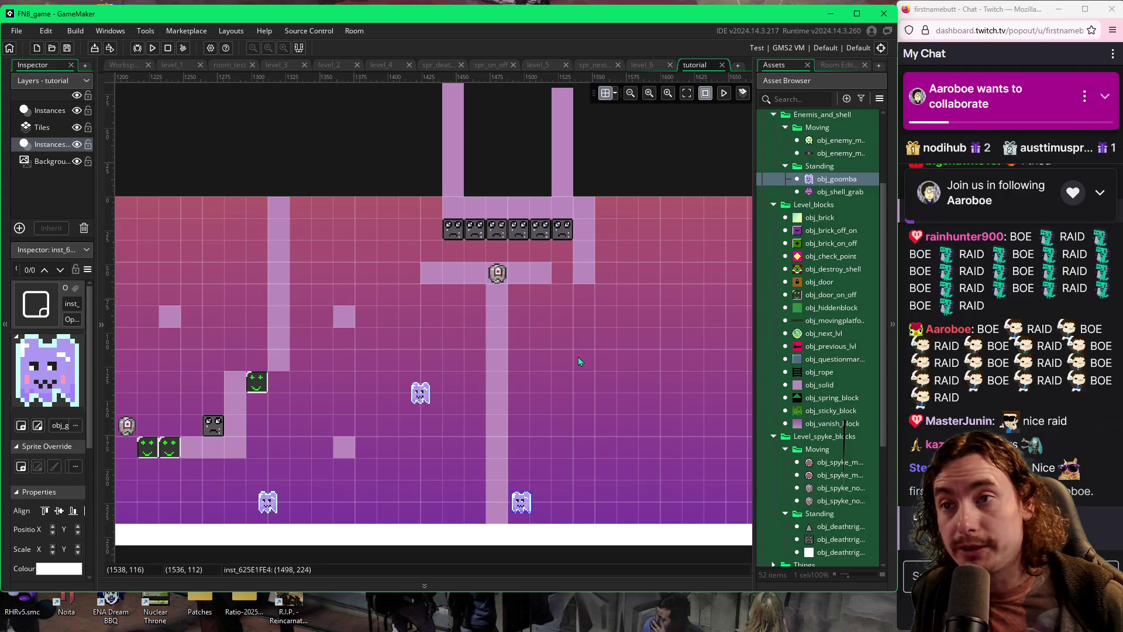
drag(655, 364, 598, 363)
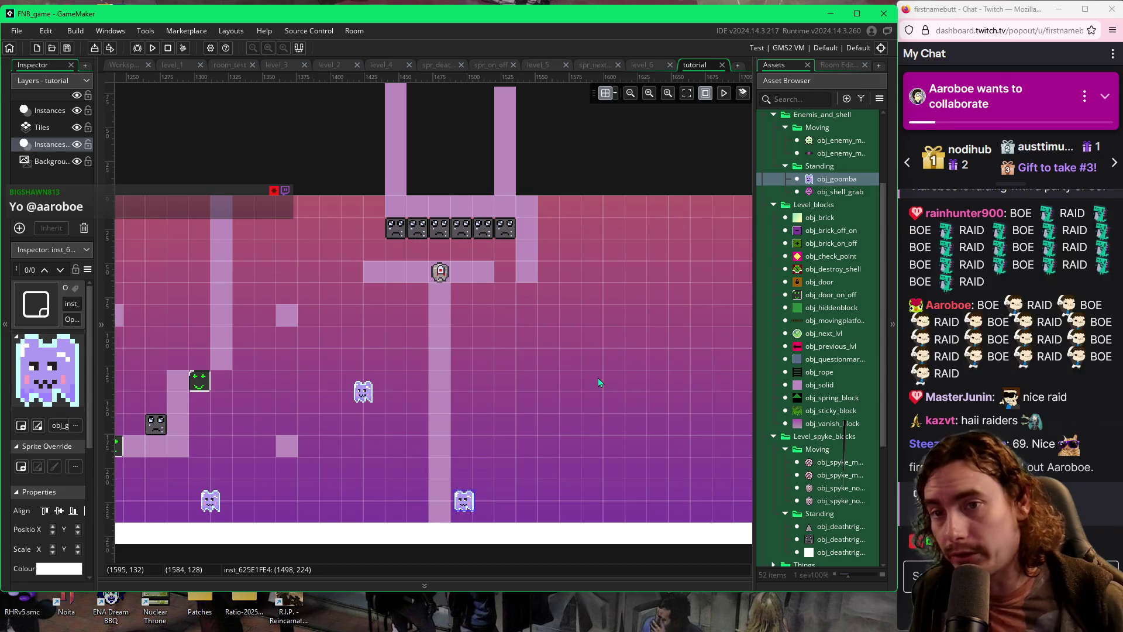
drag(605, 380, 506, 374)
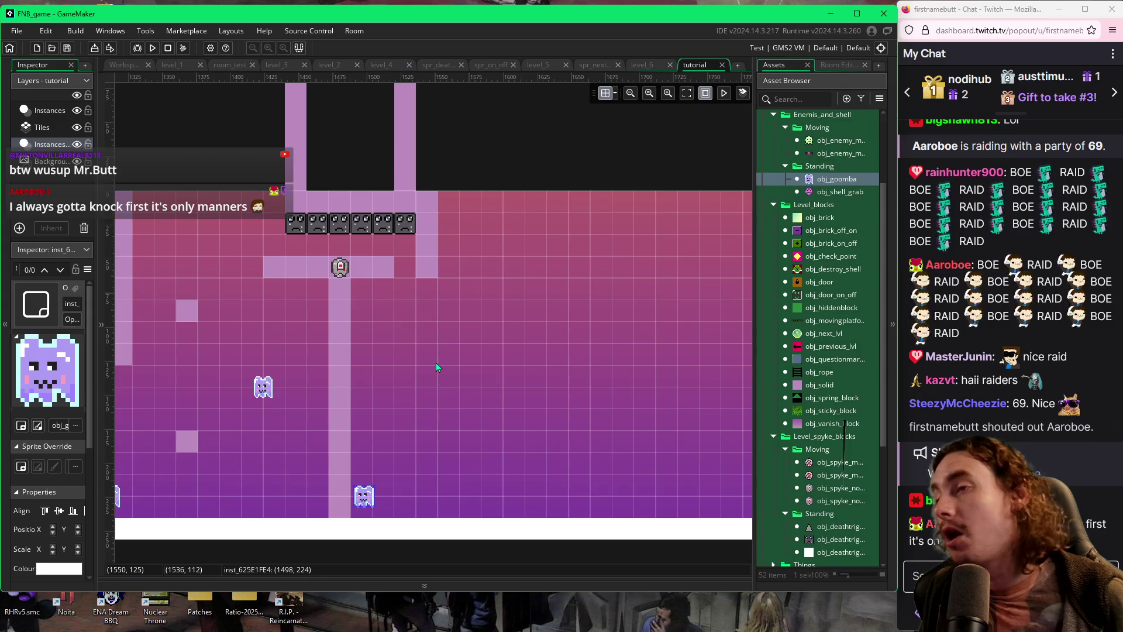
click(801, 386)
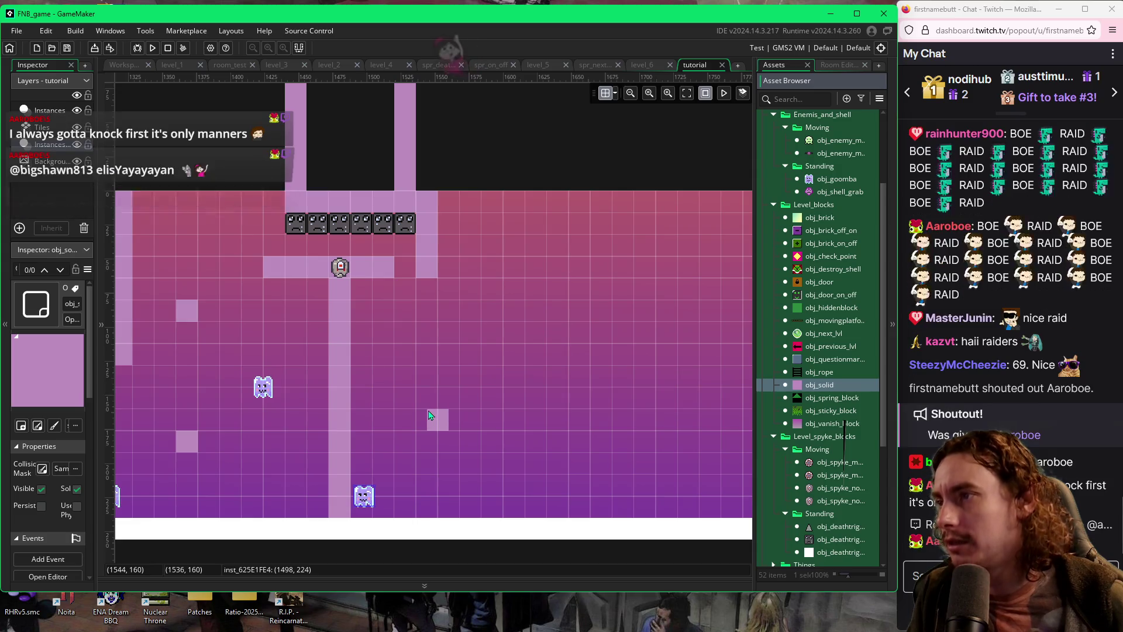
Turn on grid snapping, place solid blocks right of the T platform, and run with F5
click(614, 92)
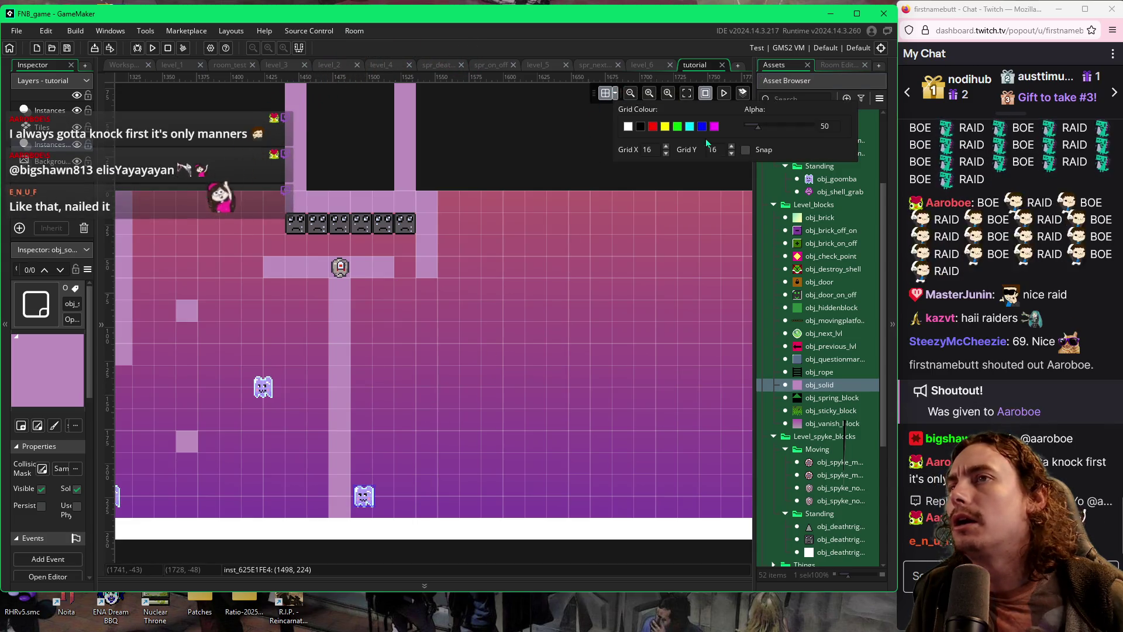
click(745, 150)
alt+click(452, 427)
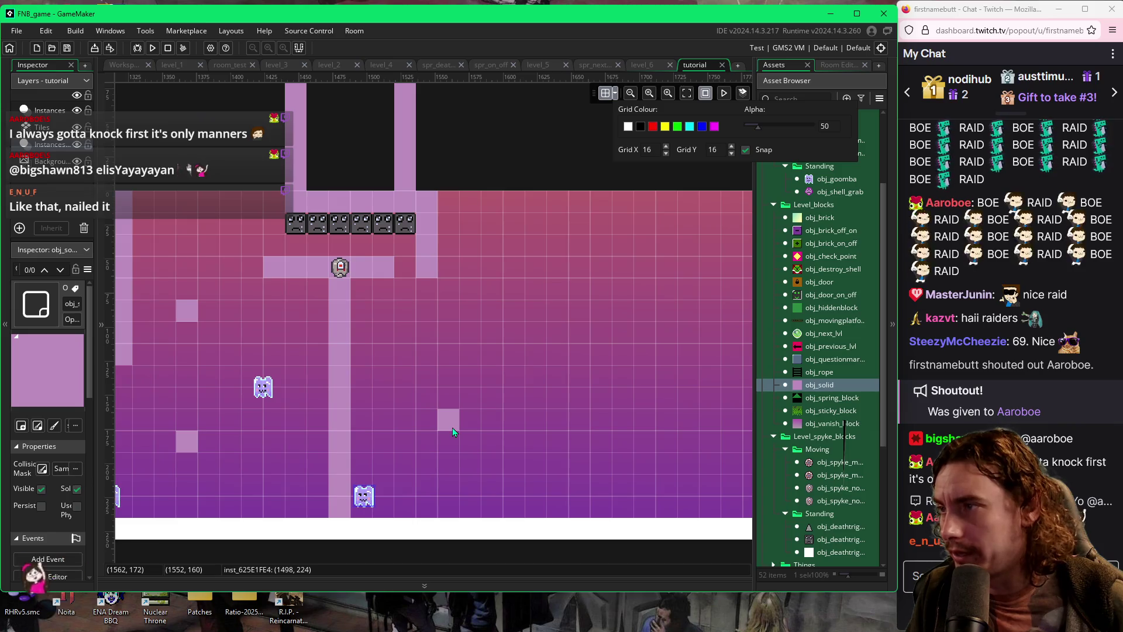
drag(451, 427, 481, 427)
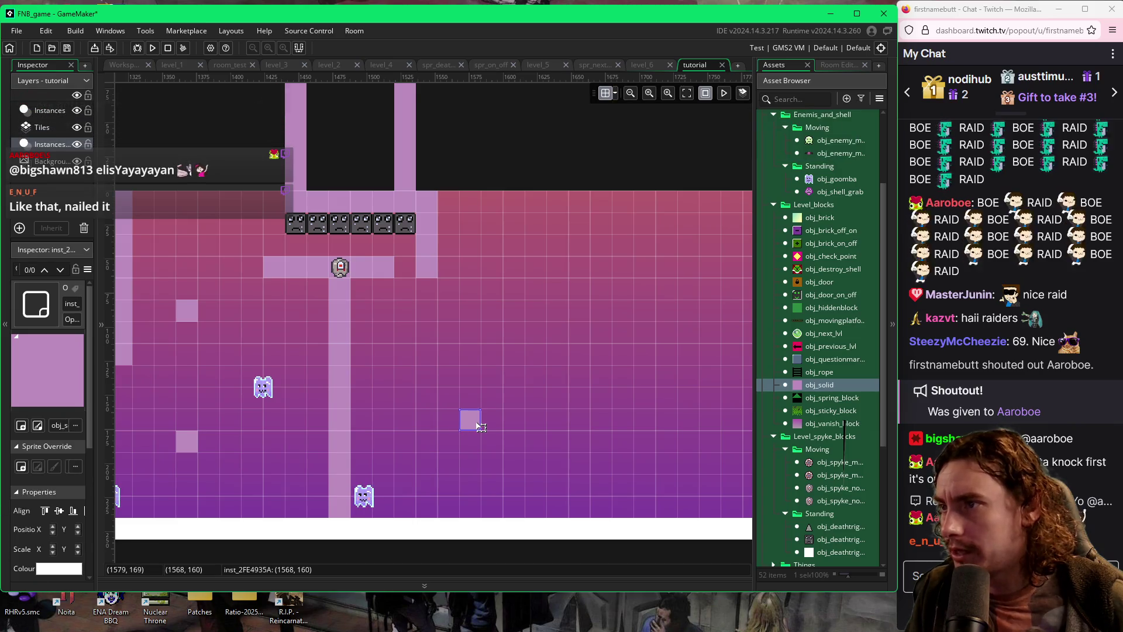
click(509, 367)
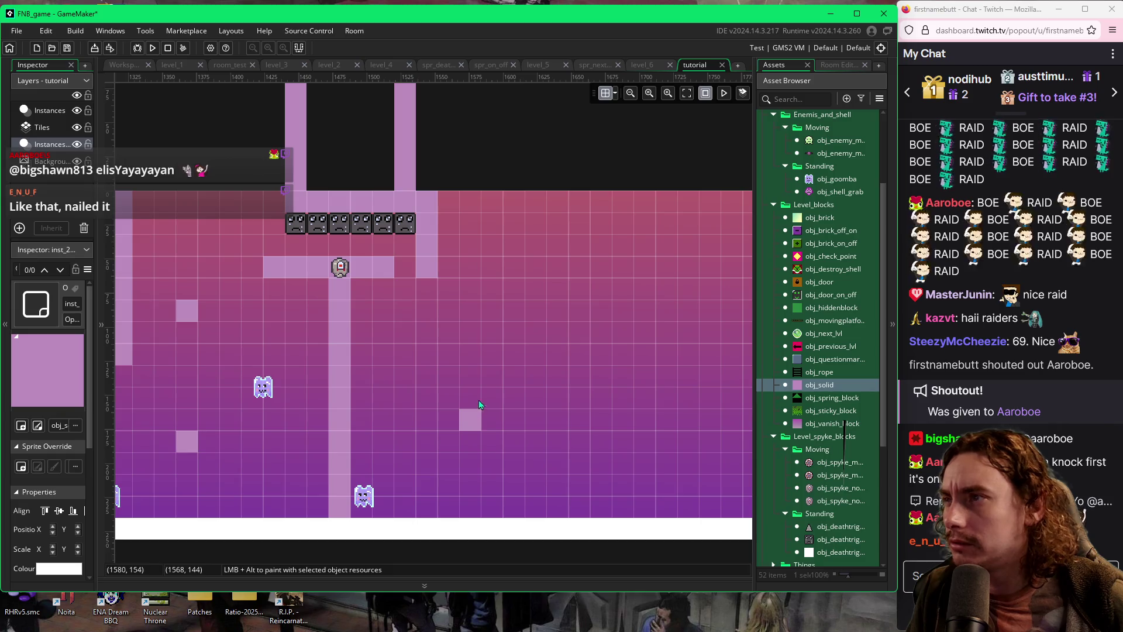
click(426, 294)
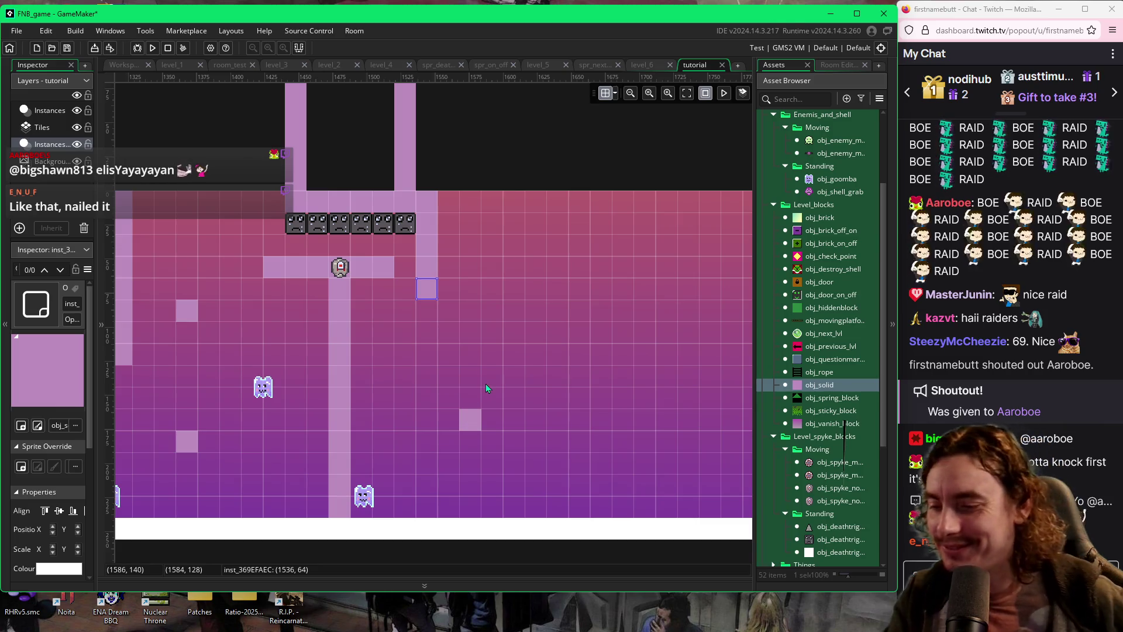
key(F5)
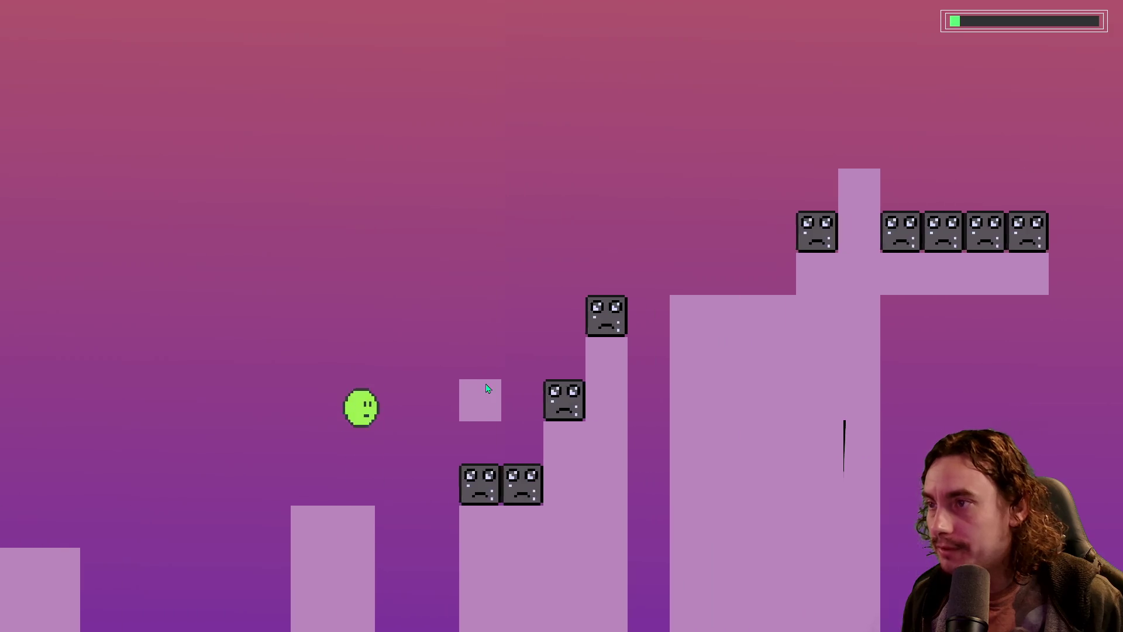
Run the blob right, jumping onto the high platform and down the ledges
key(Right)
key(space)
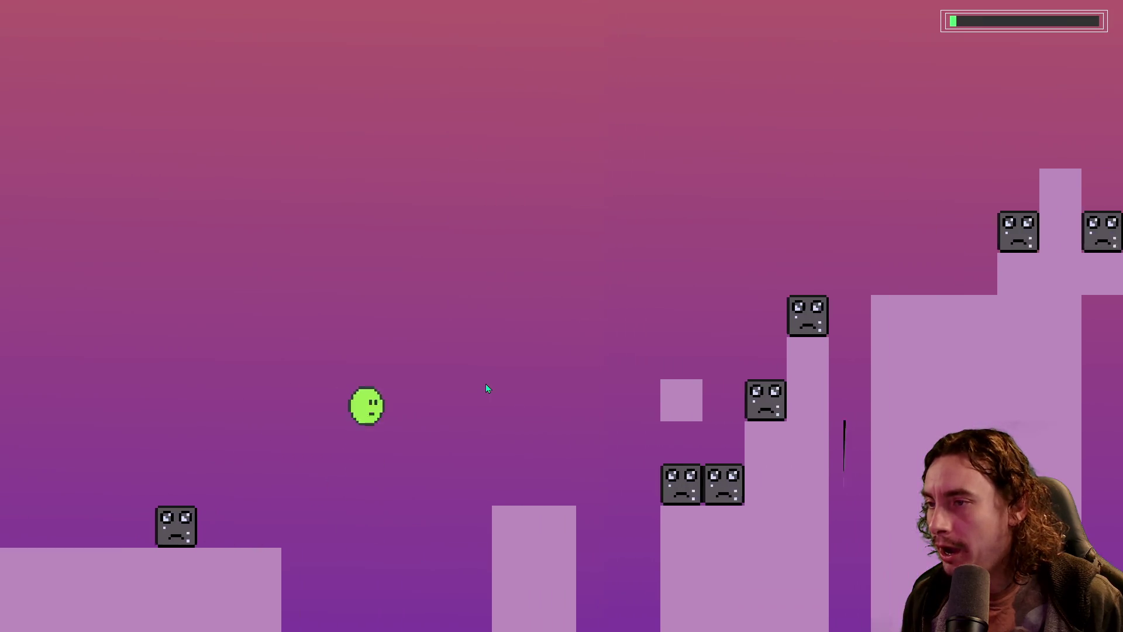
key(space)
key(space)
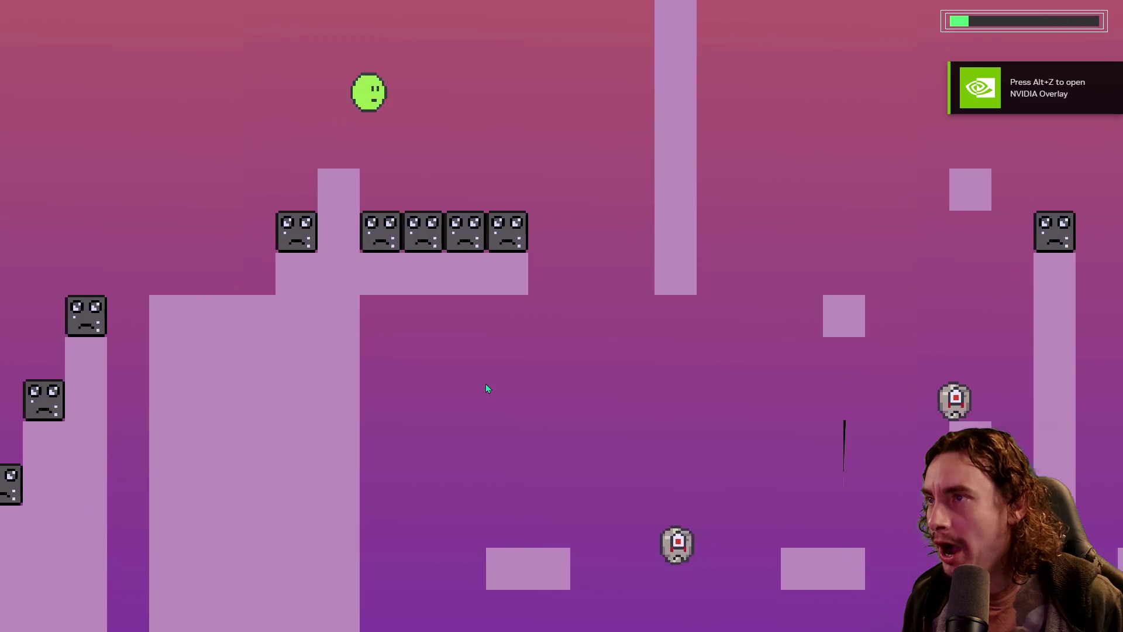
key(space)
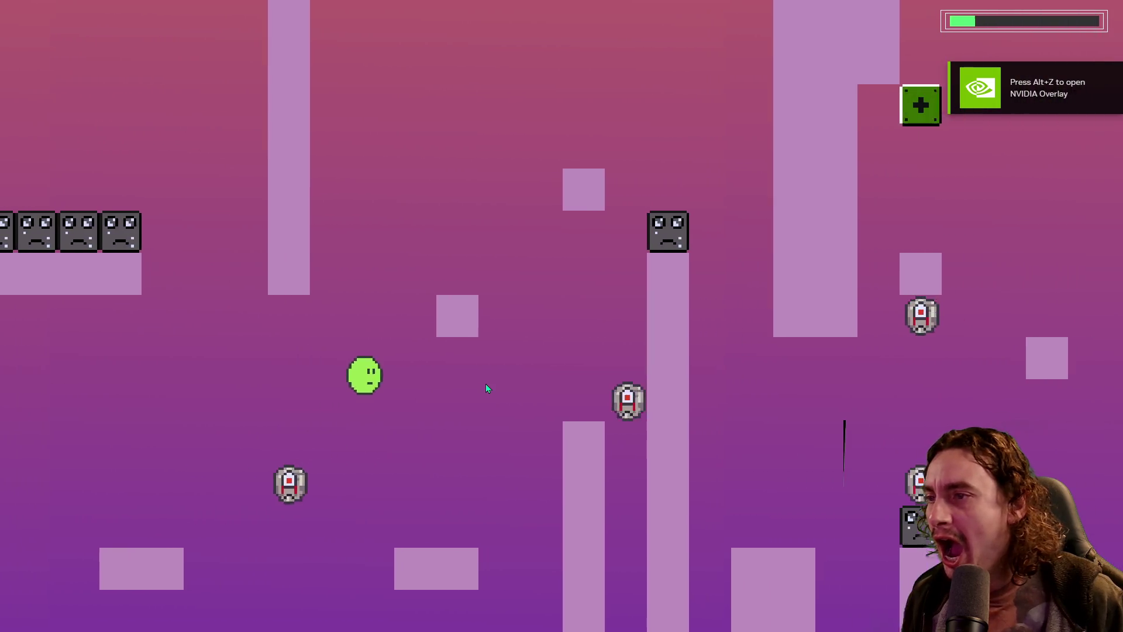
key(space)
key(space)
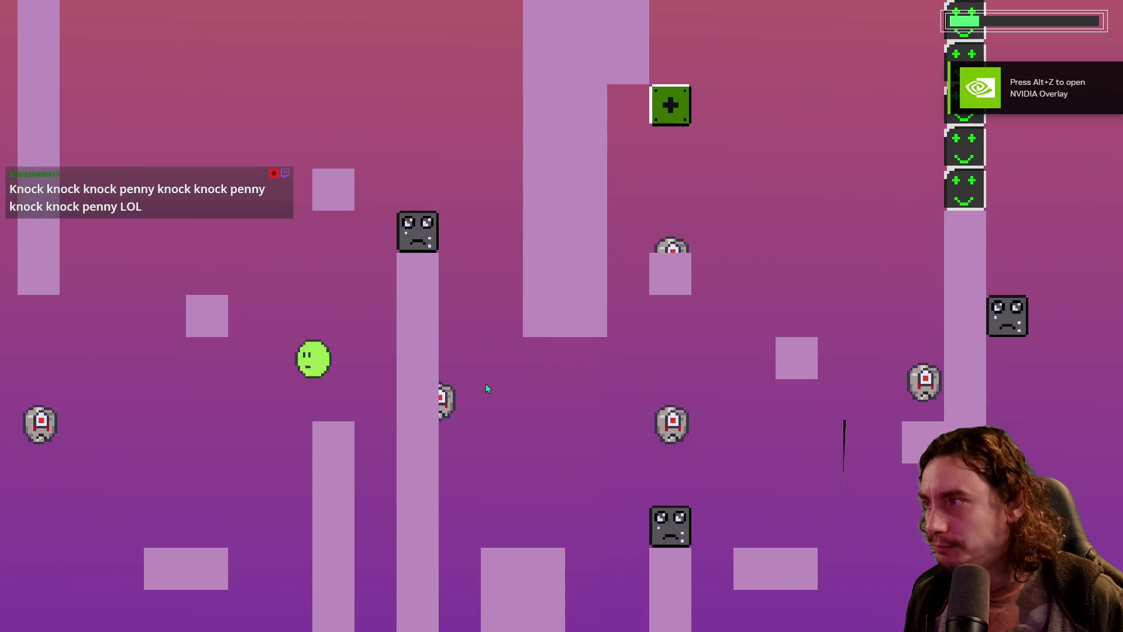
key(space)
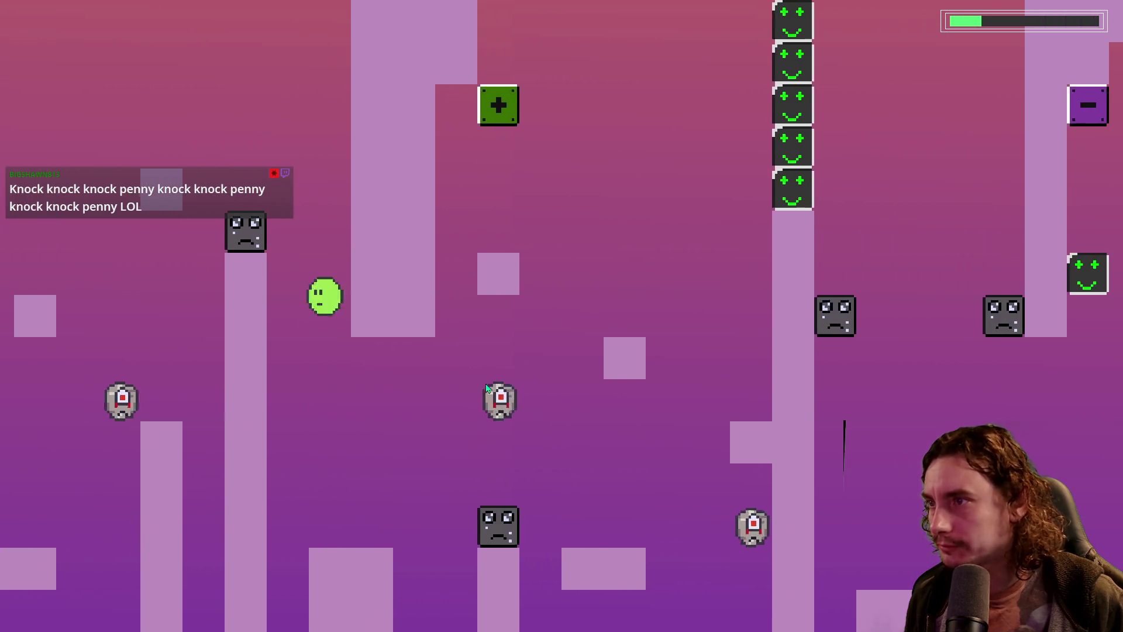
key(space)
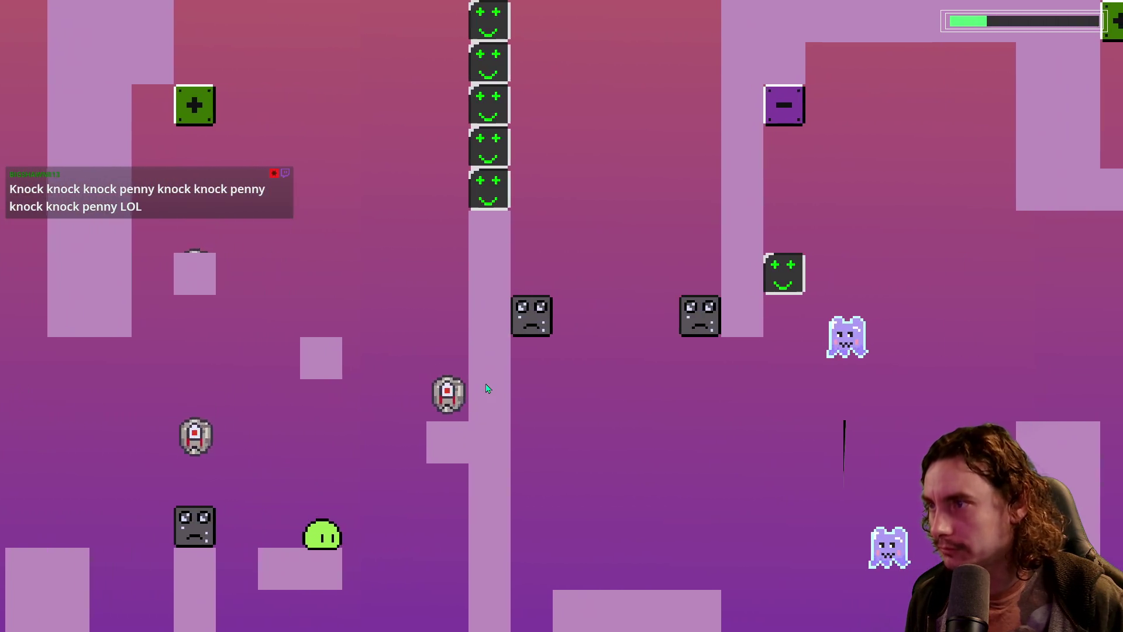
Hit the minus block to flip enemies into blocks and climb to the T platform
key(space)
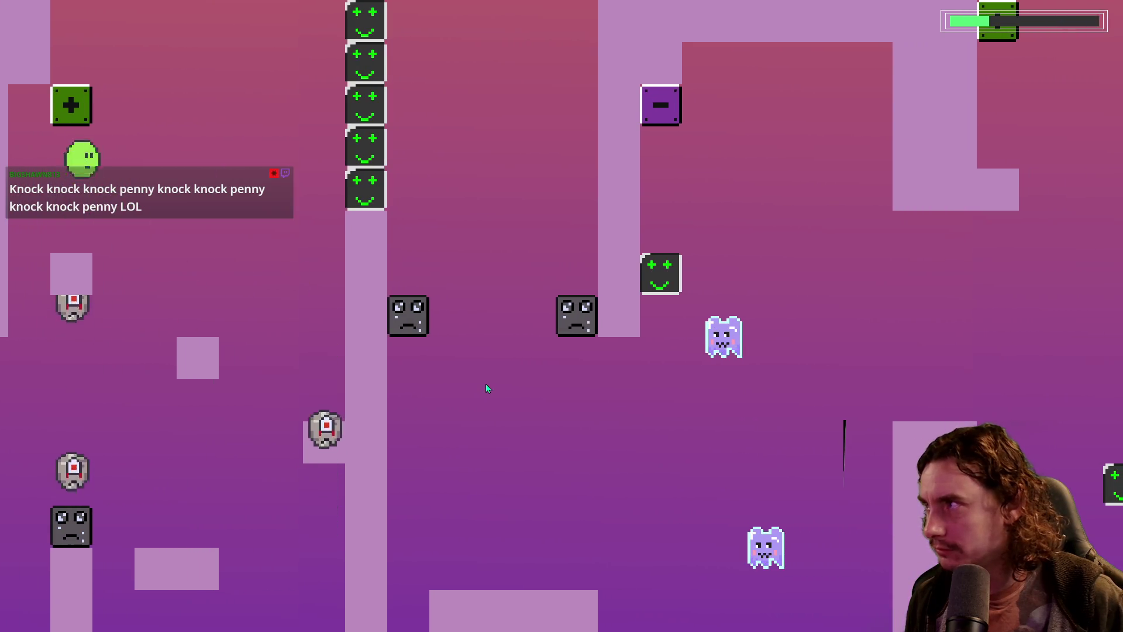
key(space)
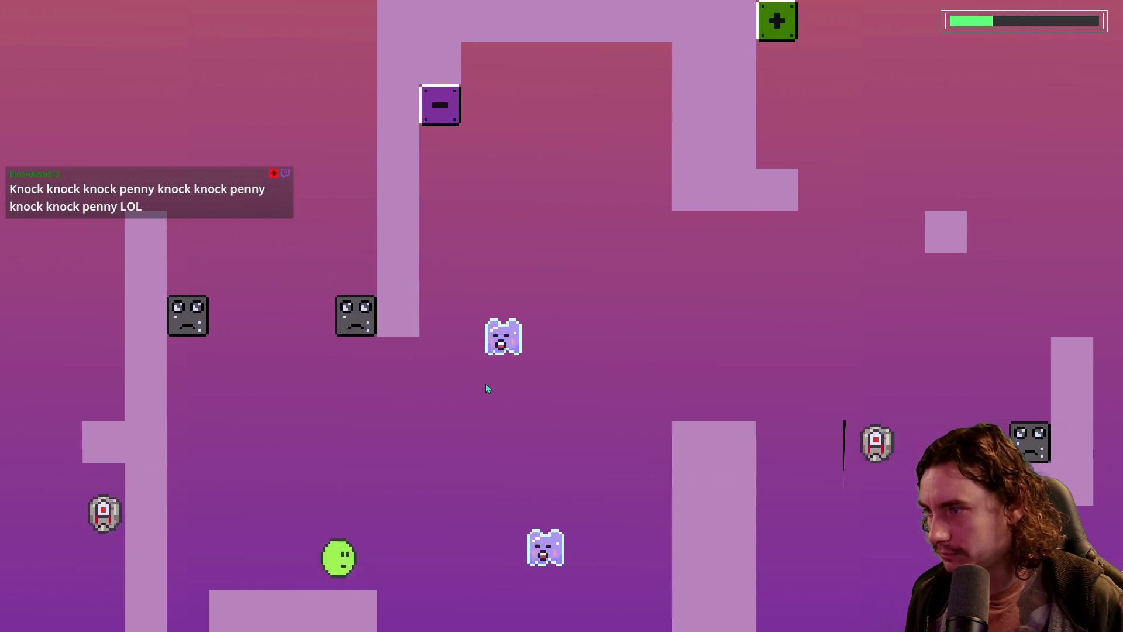
key(space)
key(space)
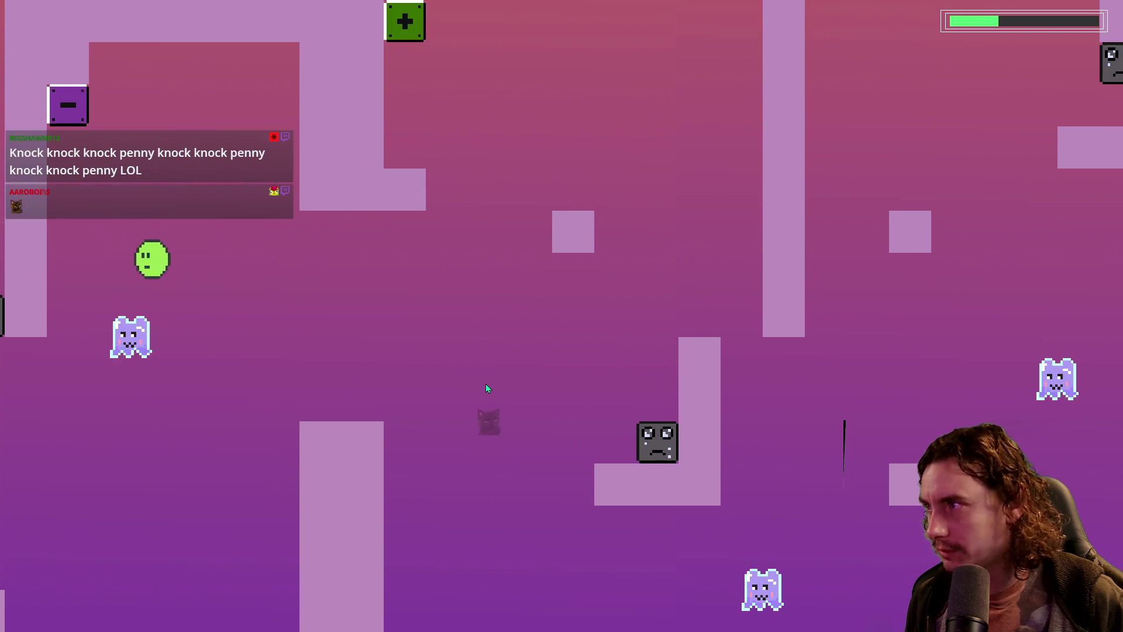
key(space)
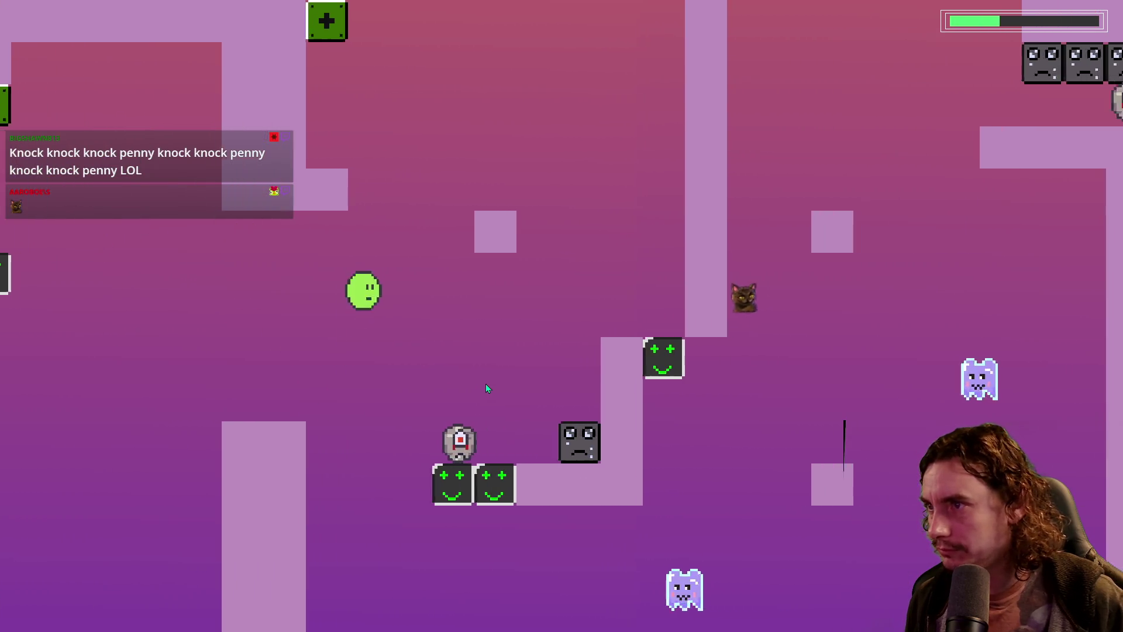
key(space)
key(space)
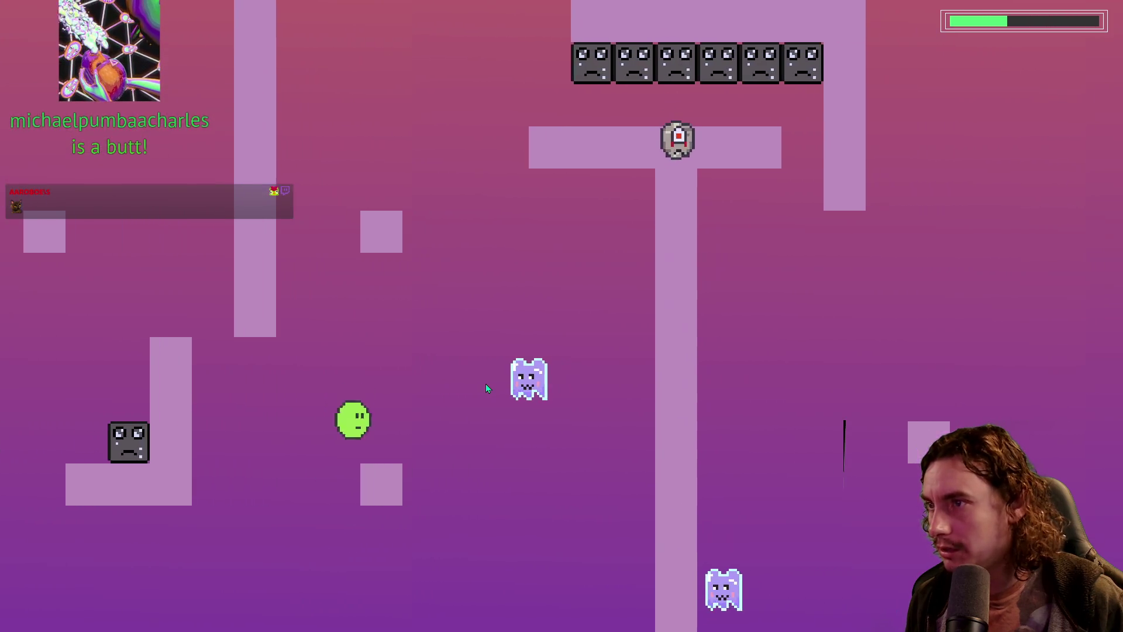
key(space)
key(space)
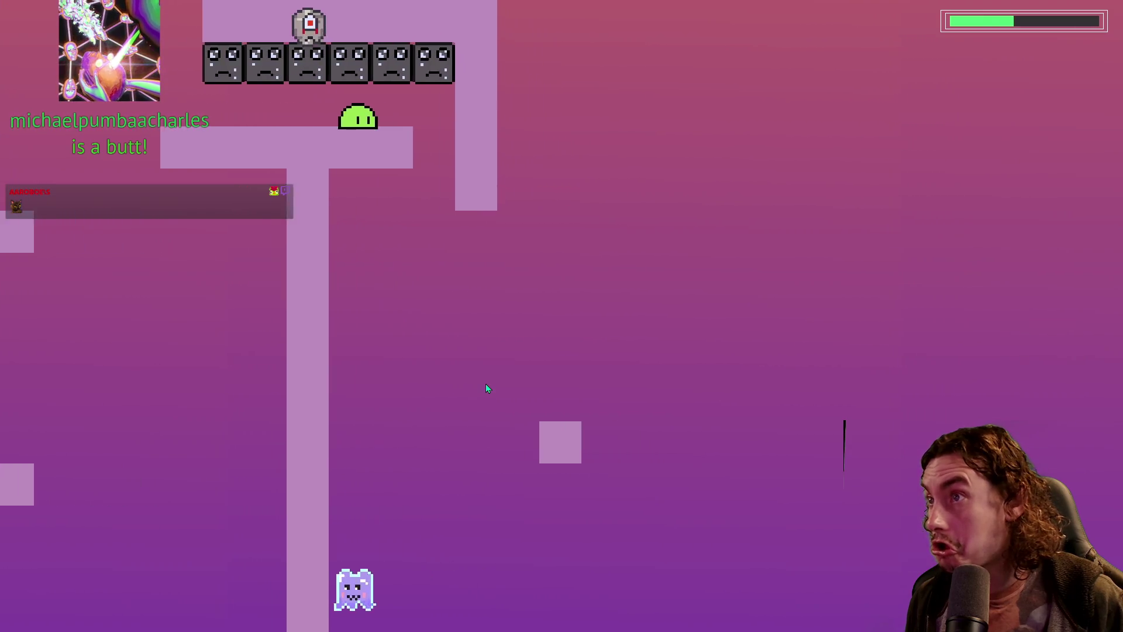
key(space)
key(space)
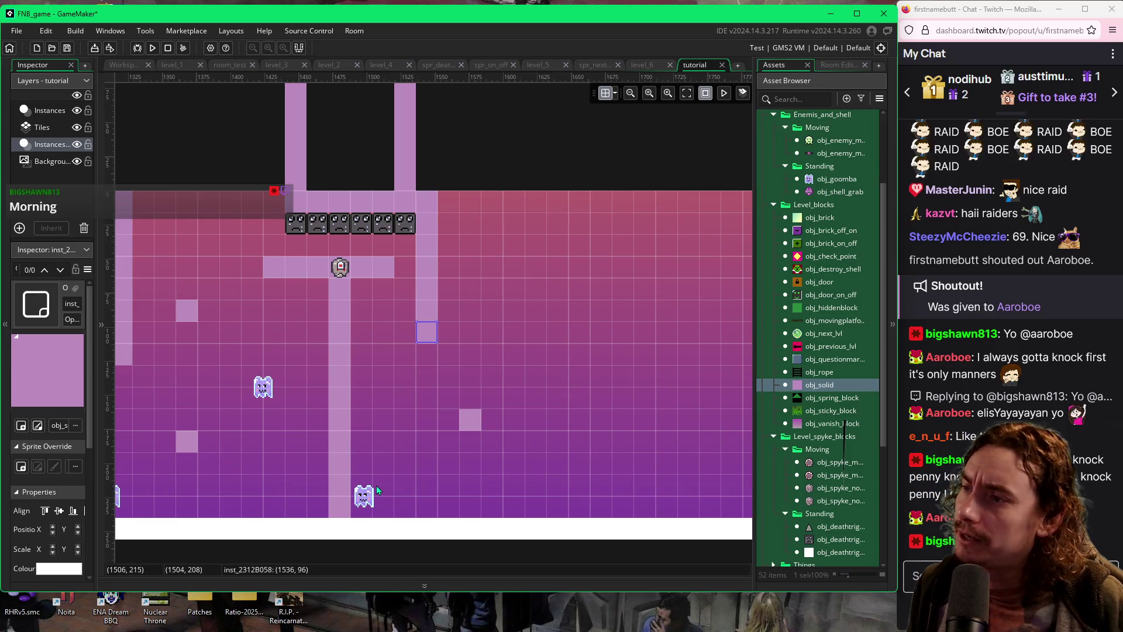
Extend the right pillar down one block with obj_solid, then pick obj_goomba to place
alt+click(473, 442)
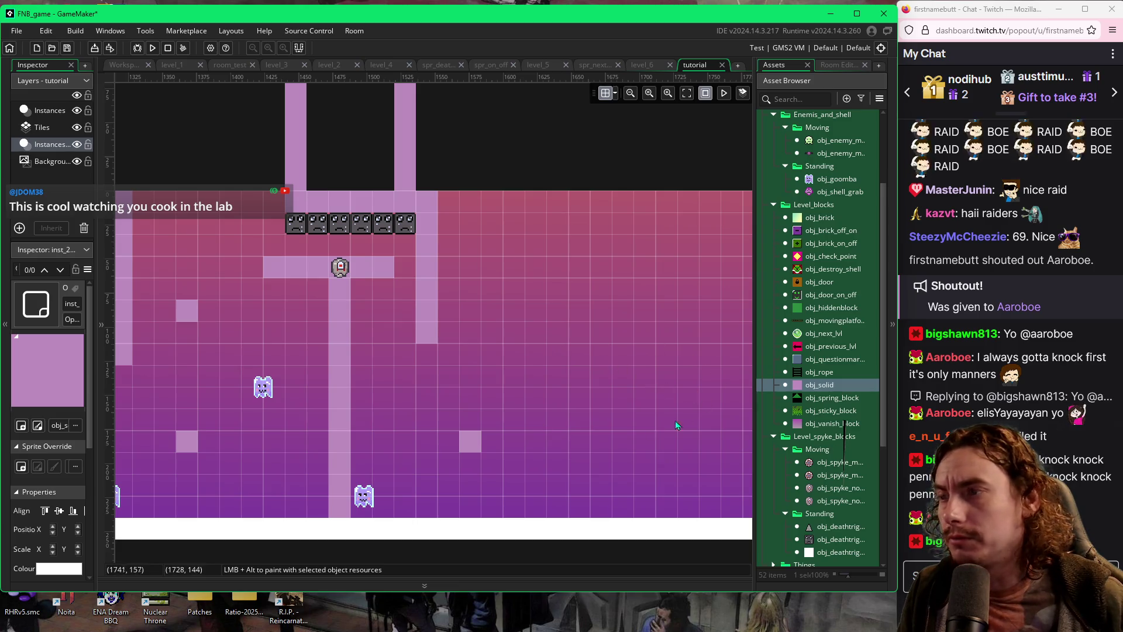
click(812, 180)
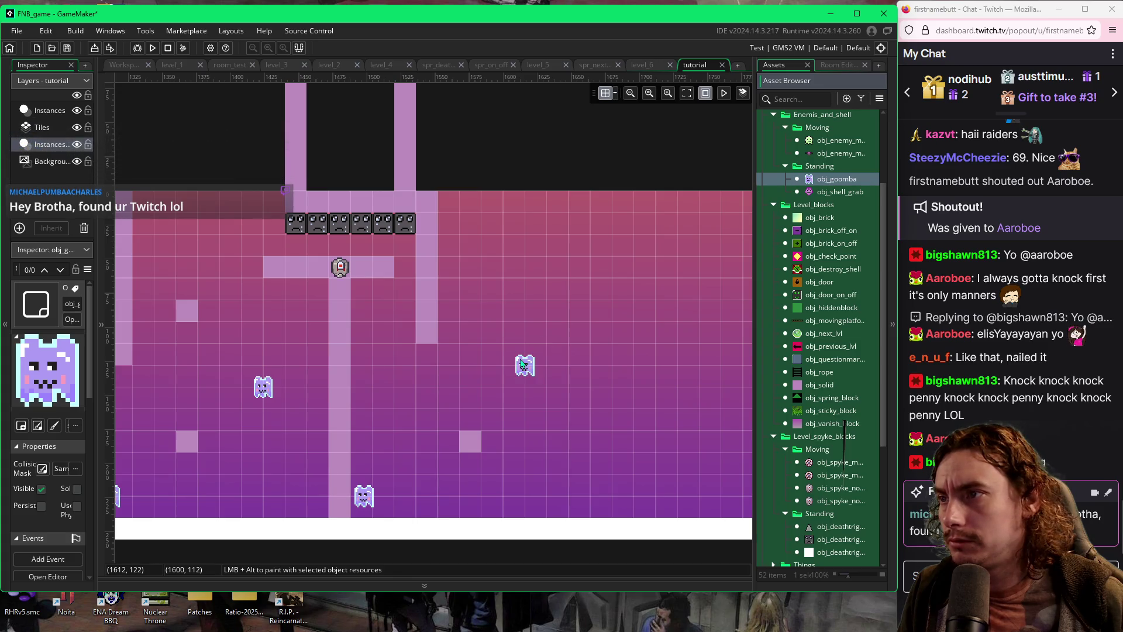
Place a ghost right of the pillar and paint a floating solid block in the upper right
mouse_move(522, 363)
mouse_down()
mouse_move(524, 393)
mouse_move(539, 393)
mouse_up()
click(537, 391)
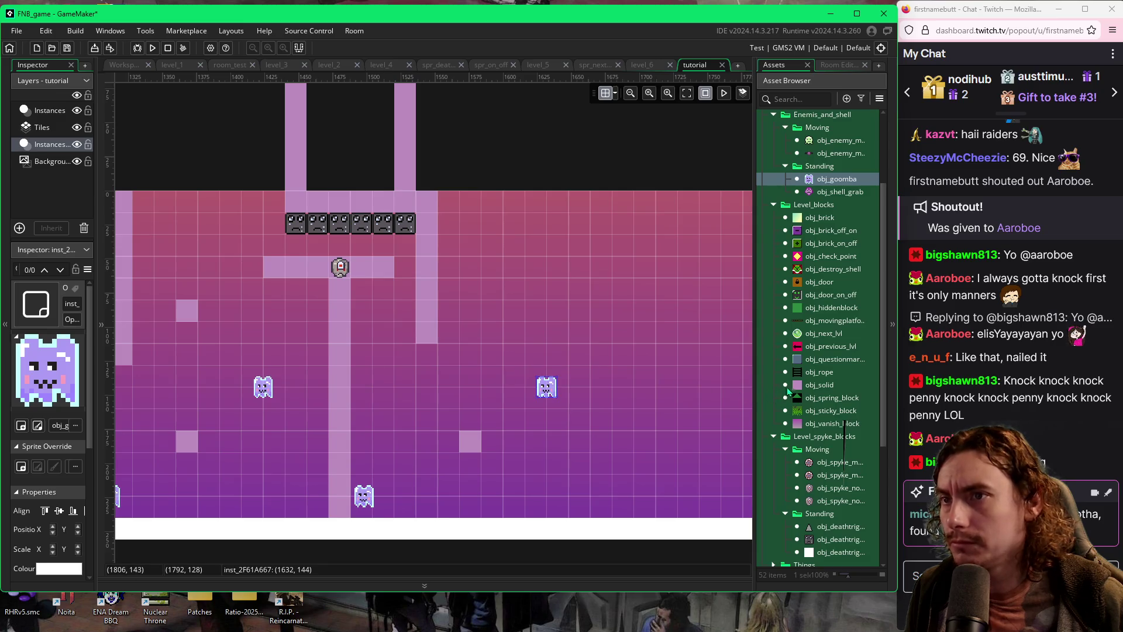
mouse_move(787, 387)
mouse_down()
mouse_move(702, 351)
mouse_move(615, 335)
mouse_move(602, 308)
mouse_move(624, 314)
mouse_move(624, 336)
mouse_up()
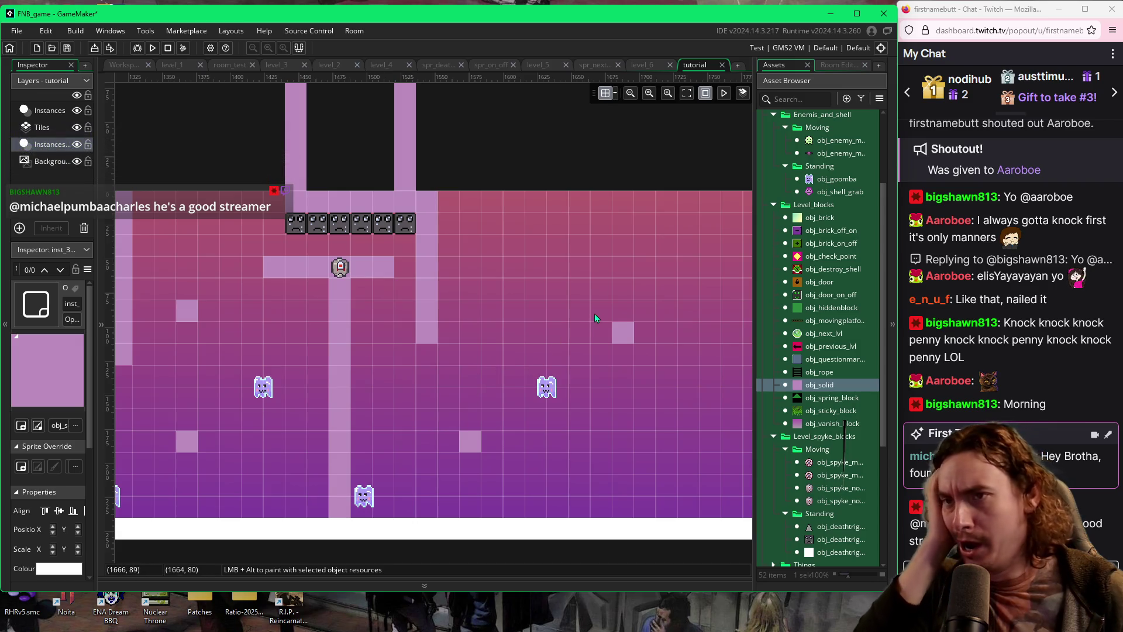
Delete the newly added ghost and choose the bat enemy object
click(557, 389)
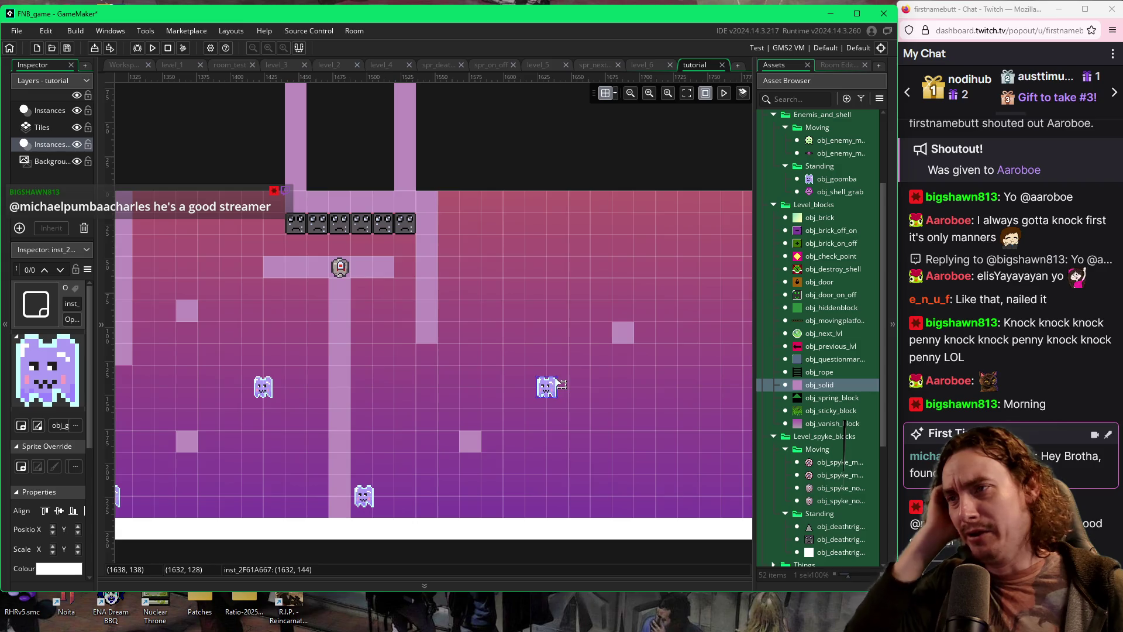
key(Delete)
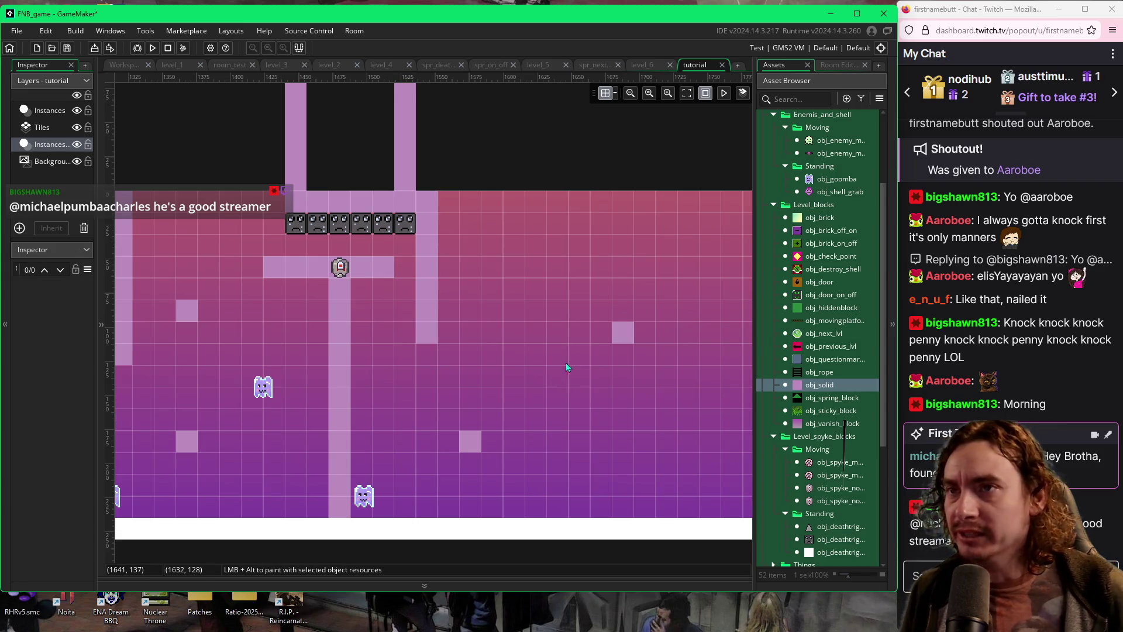
click(808, 153)
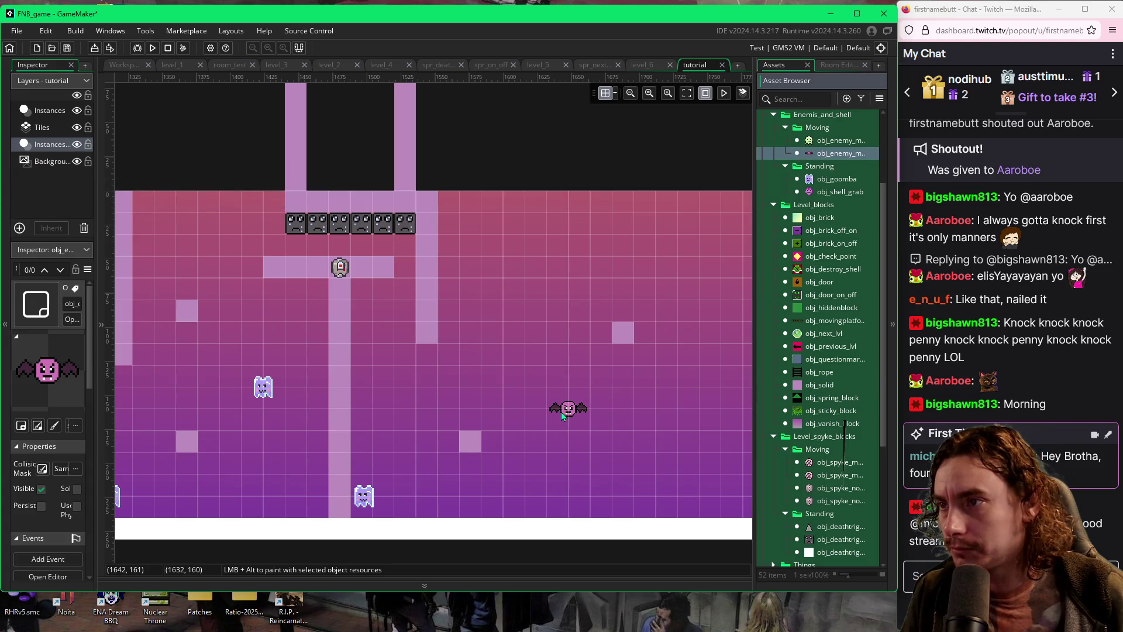
Place a bat enemy in the open area right of the pillar
click(565, 440)
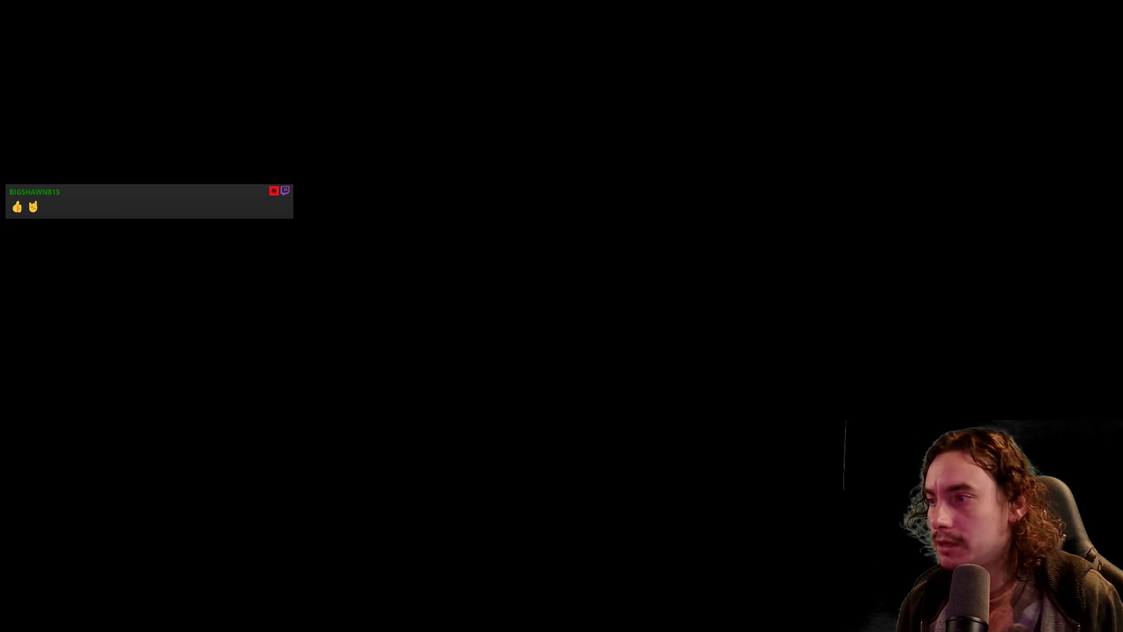
Flap the slime across the platforms, onto the tall pillar and upward past the bat
key(space)
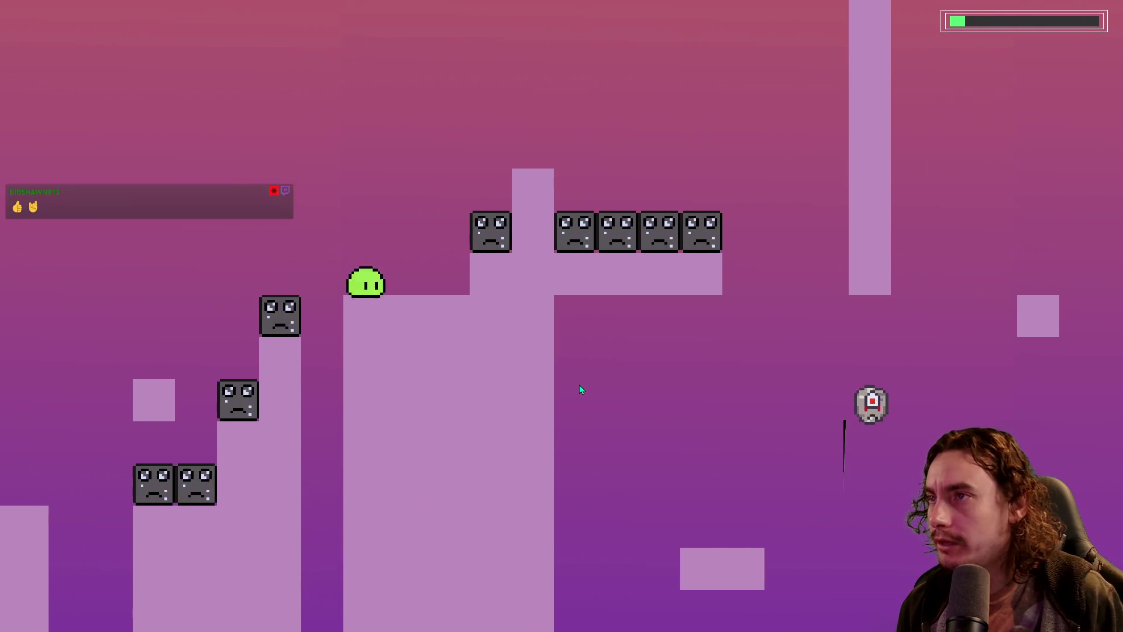
key(space)
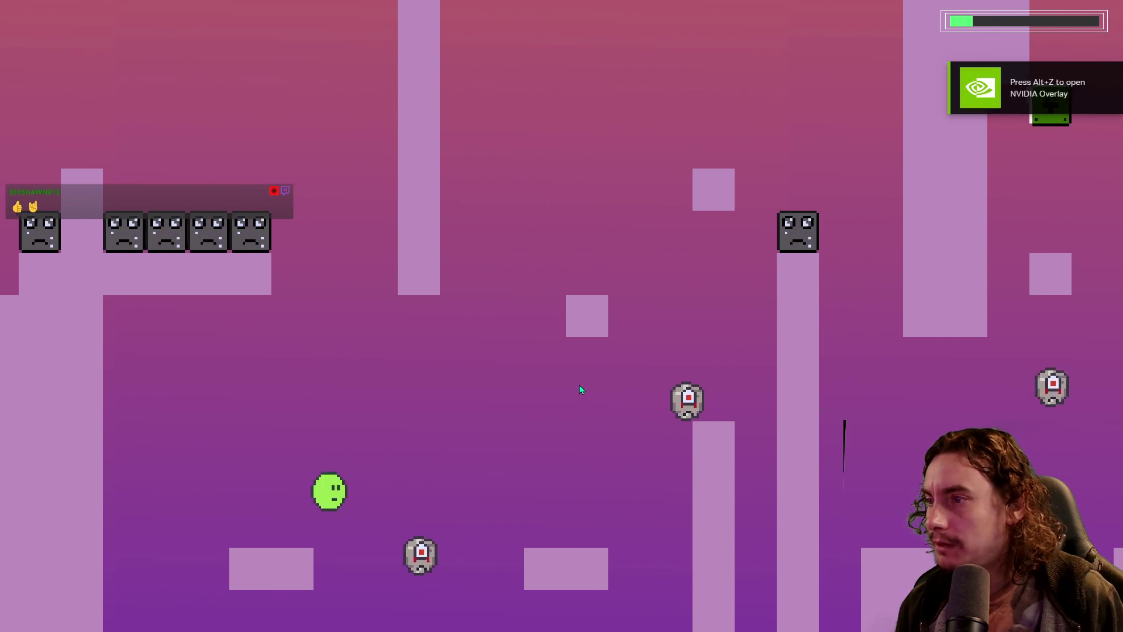
key(space)
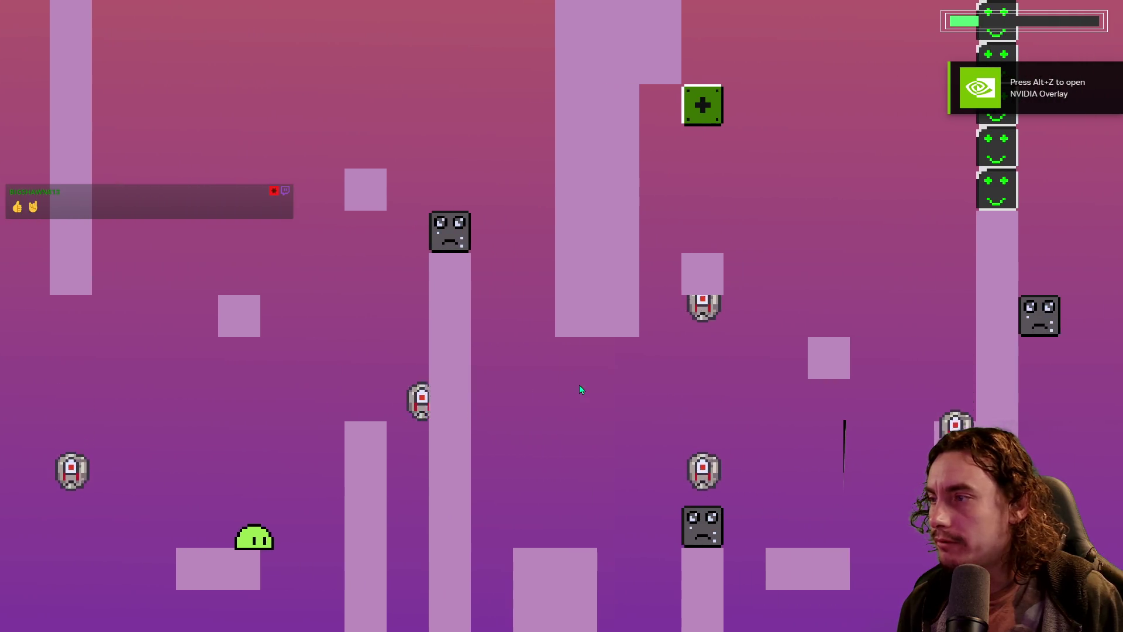
key(space)
key(space)
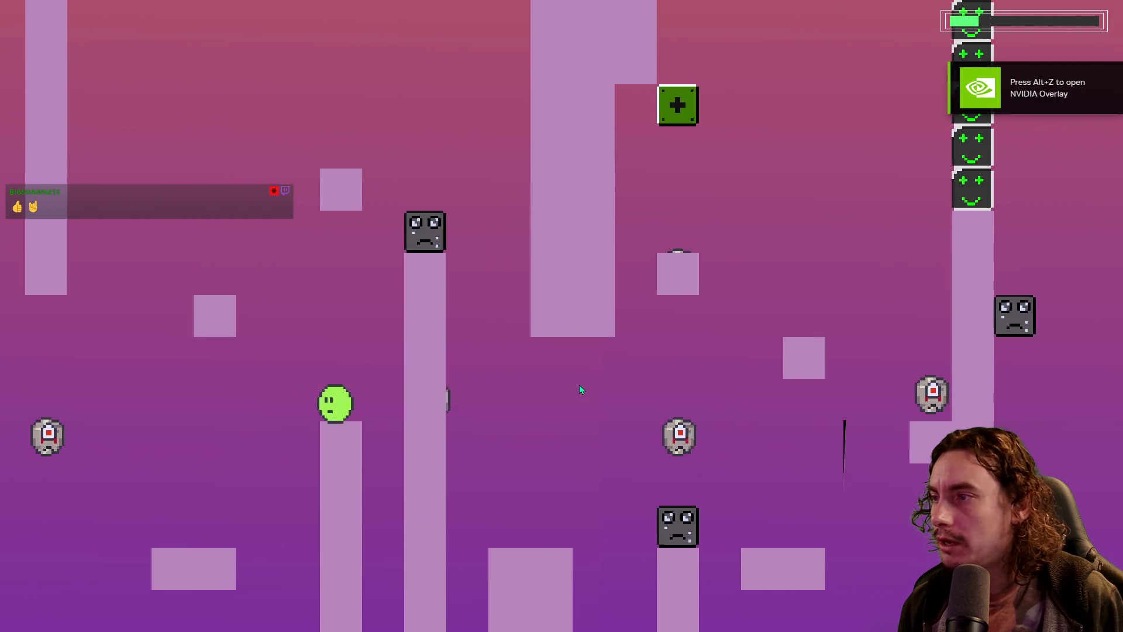
key(space)
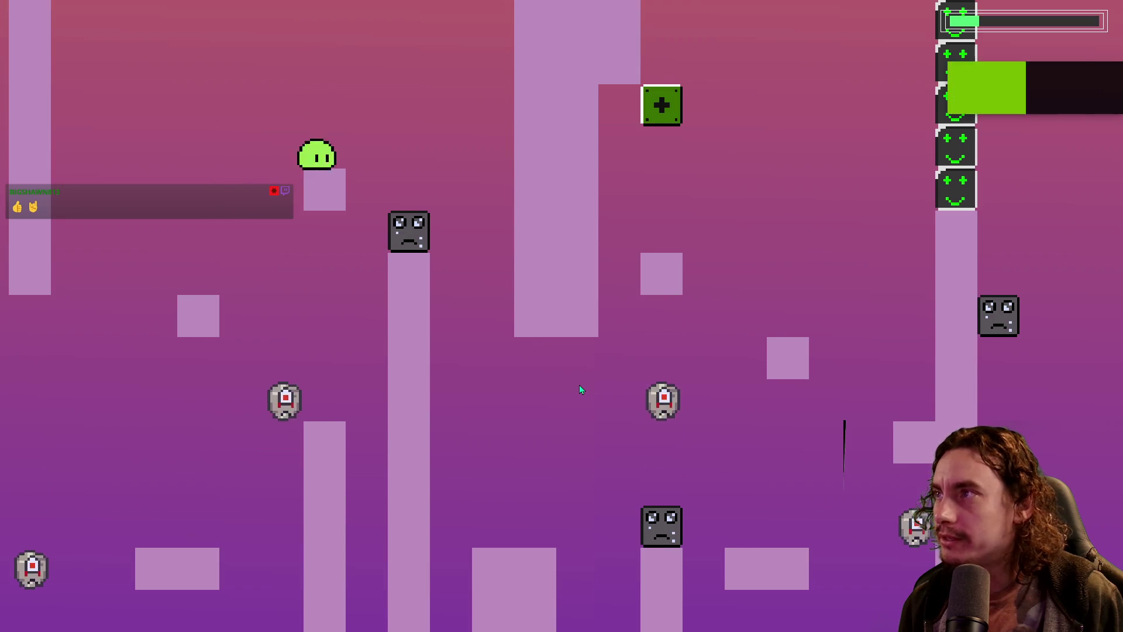
key(space)
key(space)
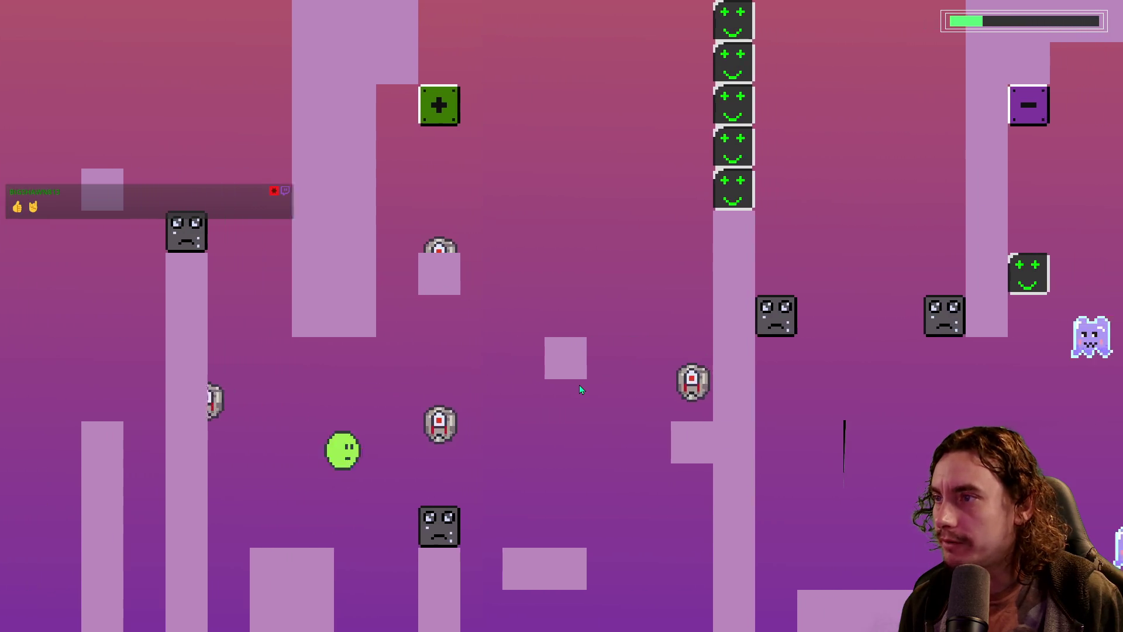
key(space)
key(space)
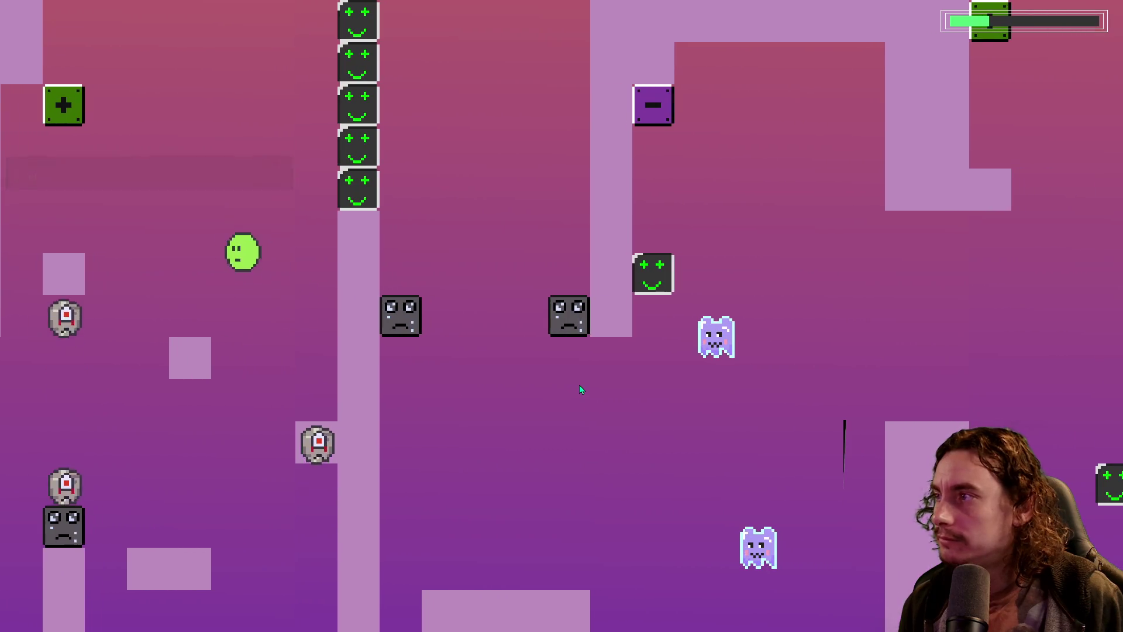
key(space)
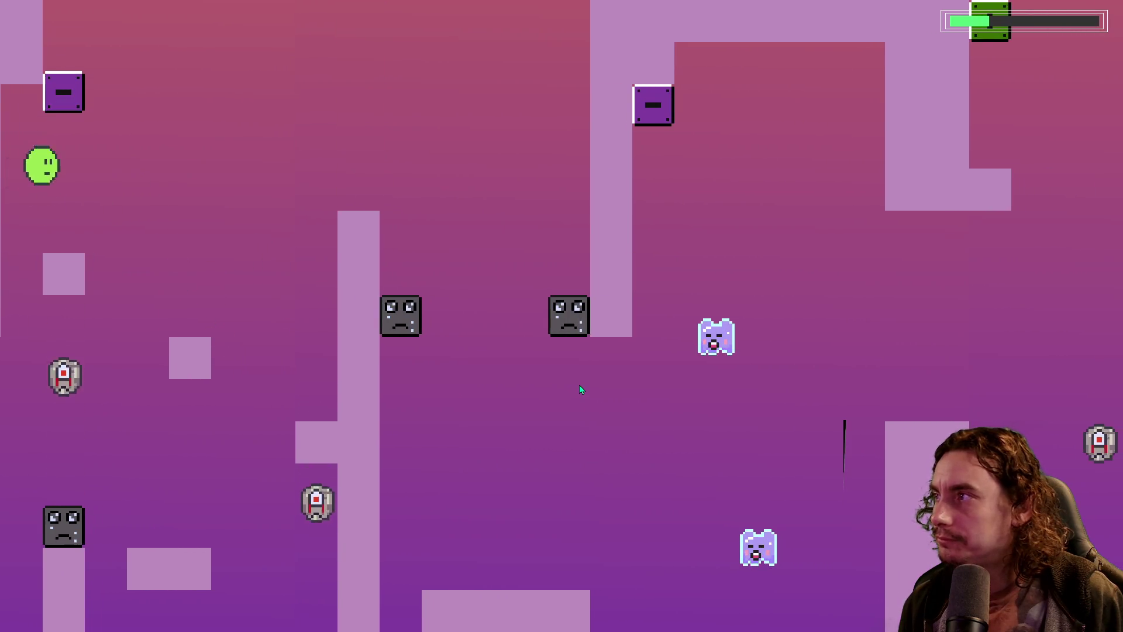
key(space)
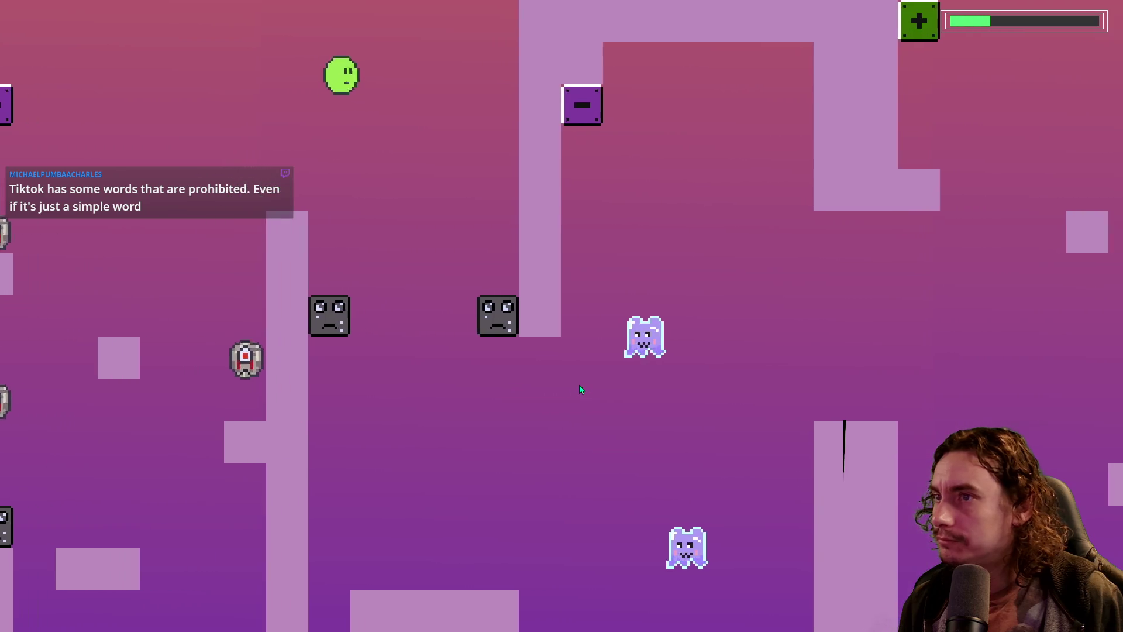
key(space)
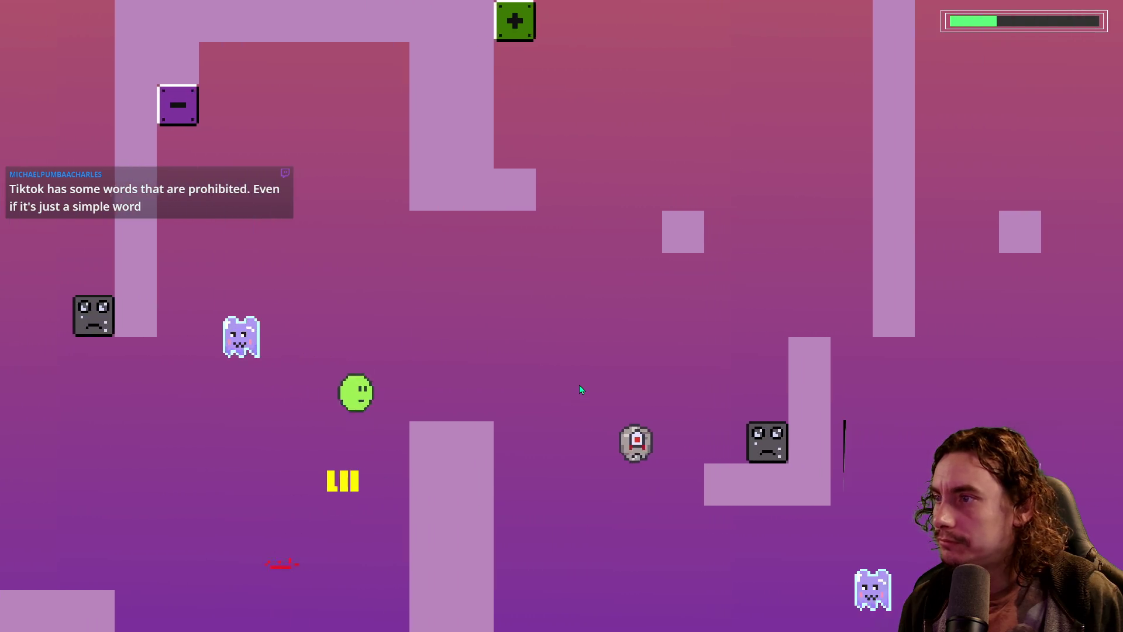
key(space)
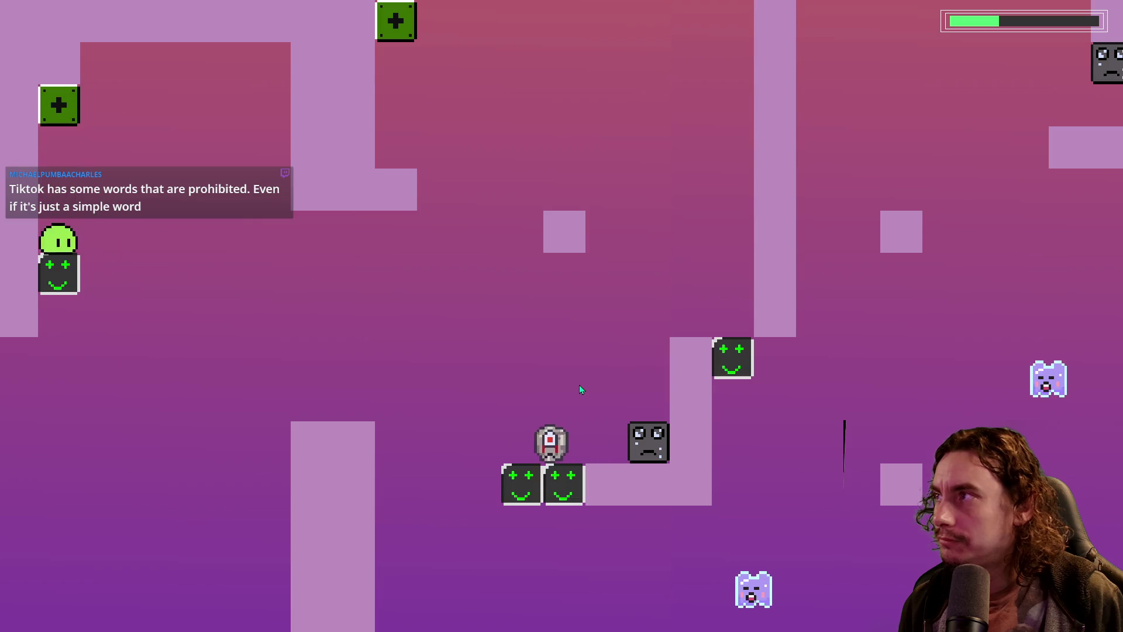
key(space)
key(space)
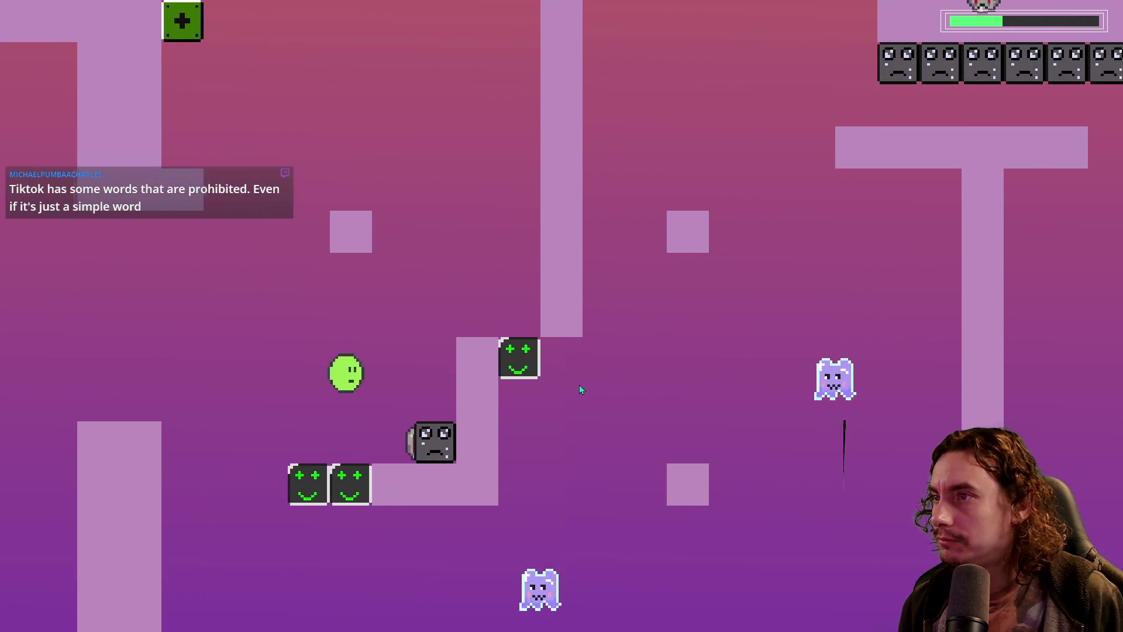
key(space)
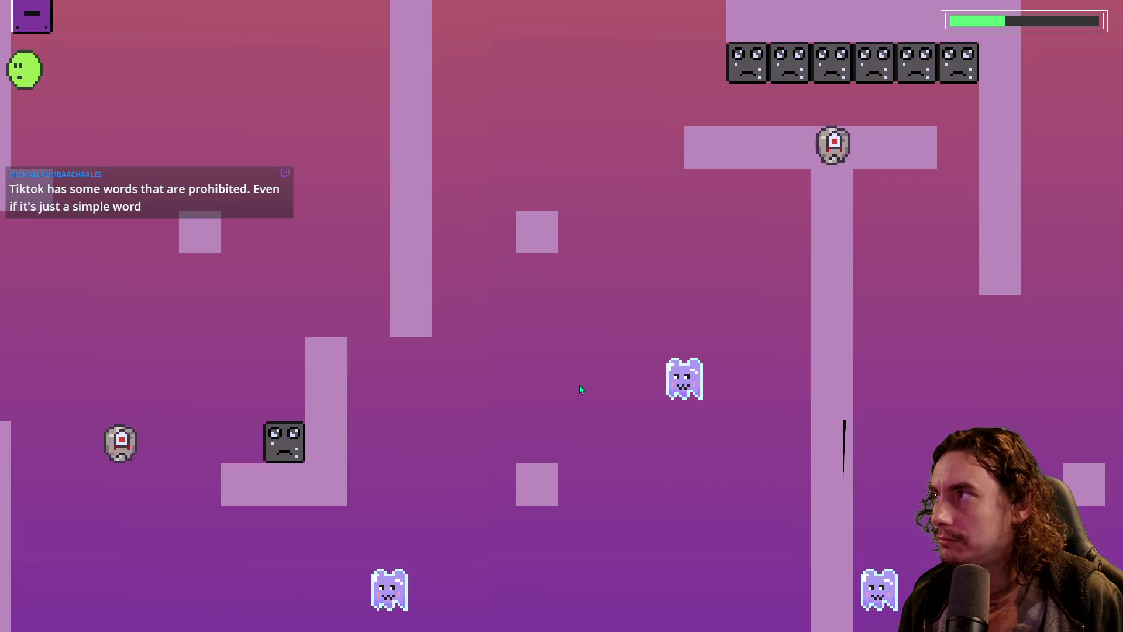
key(space)
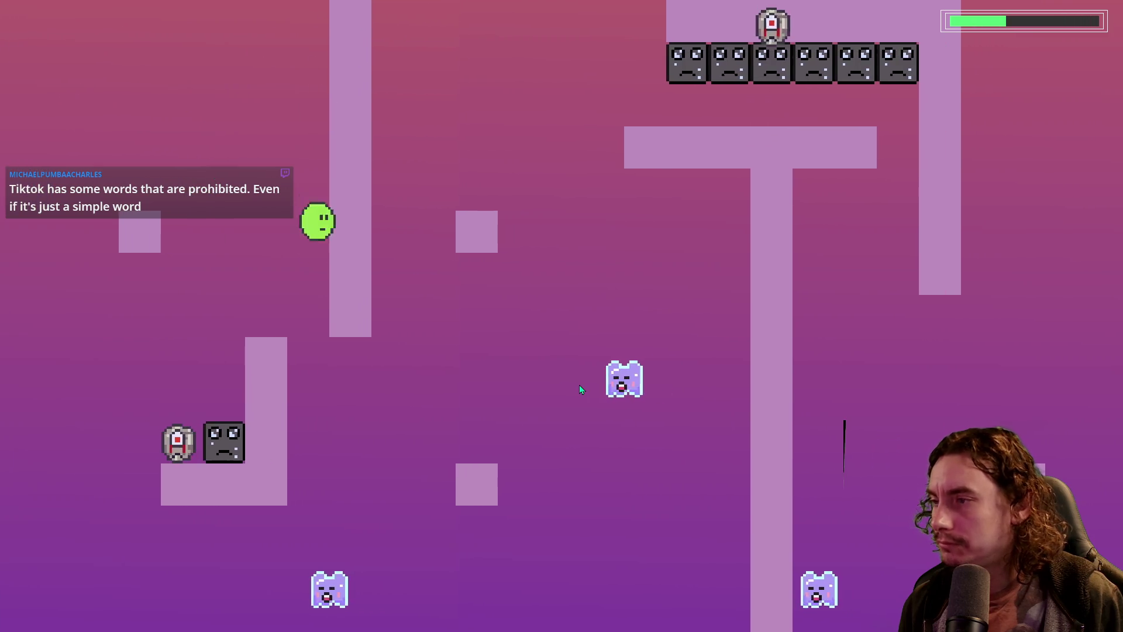
key(space)
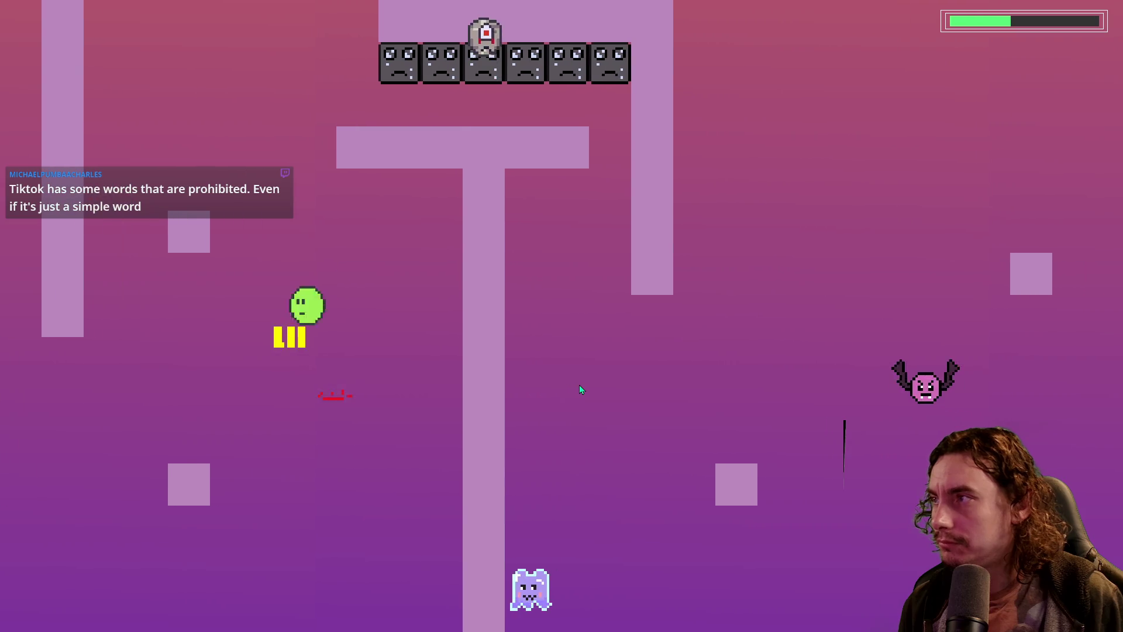
key(space)
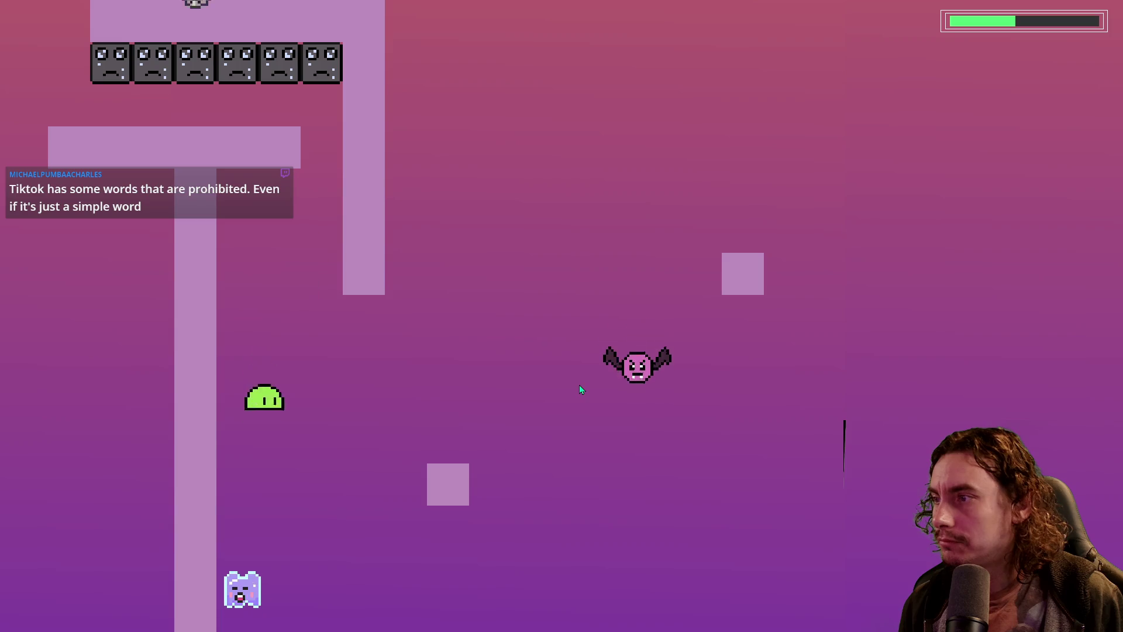
key(space)
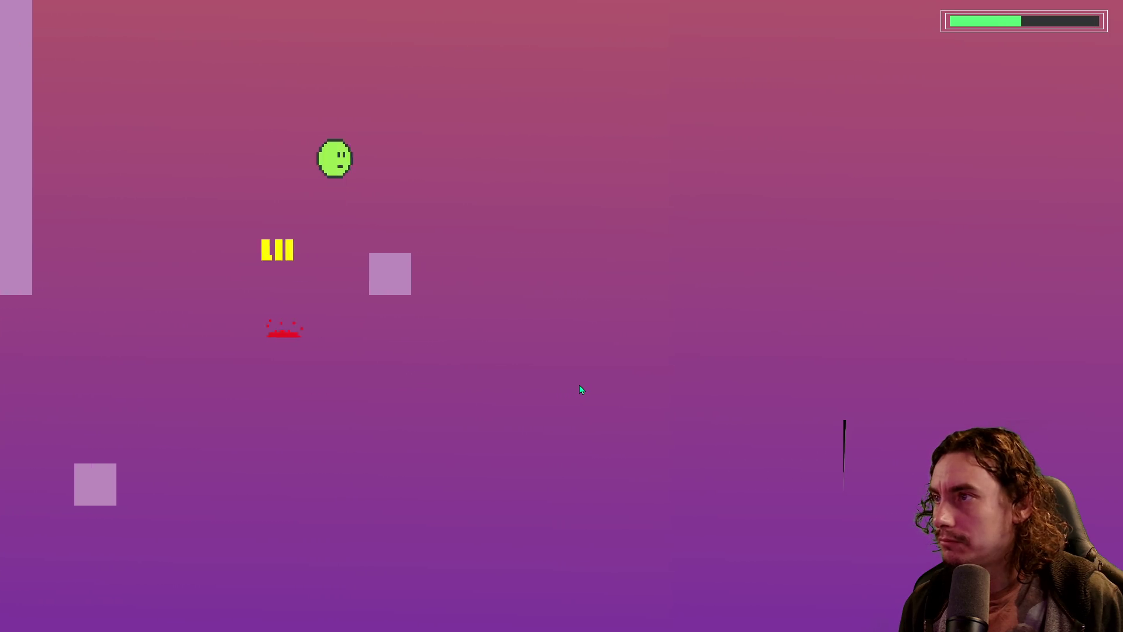
key(space)
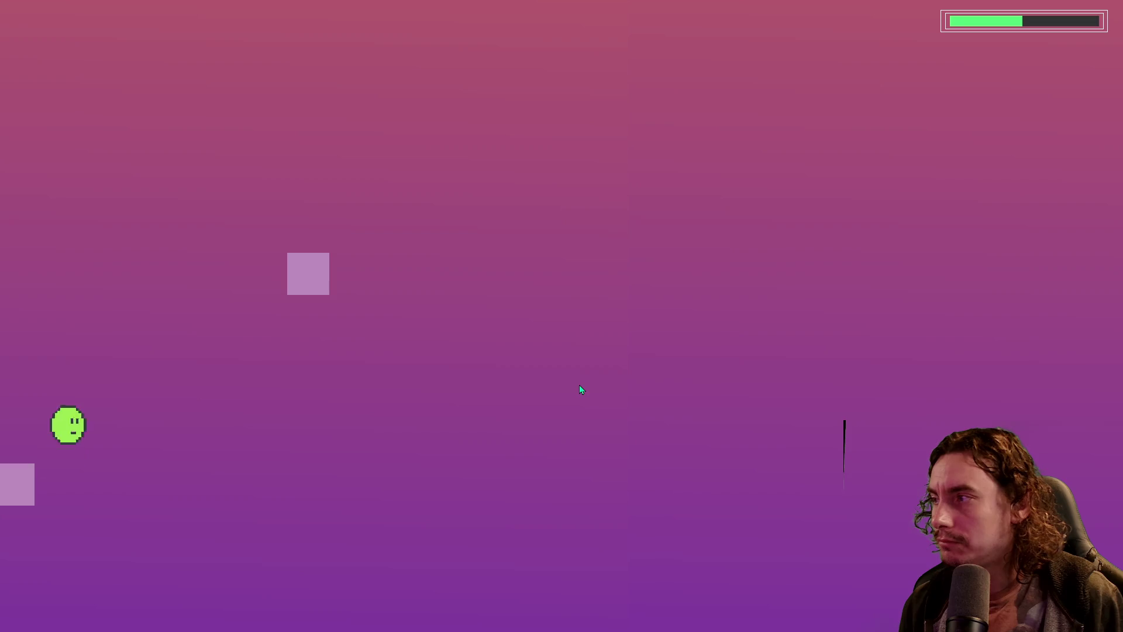
key(space)
After the level restarts, flap the slime over the spike blocks toward the plus blocks
key(space)
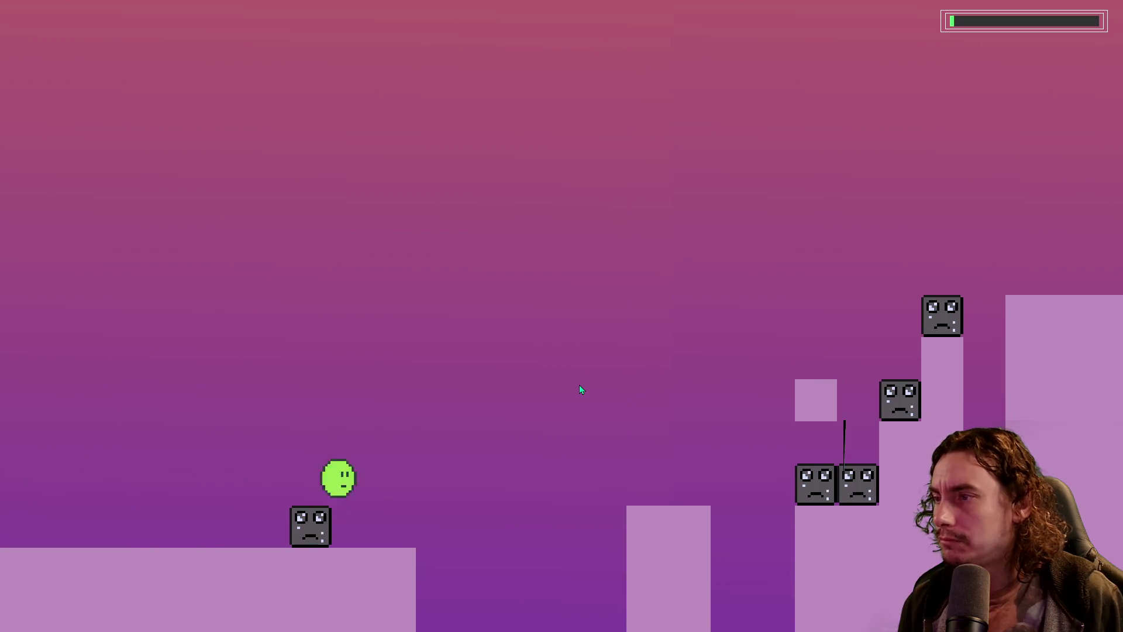
key(space)
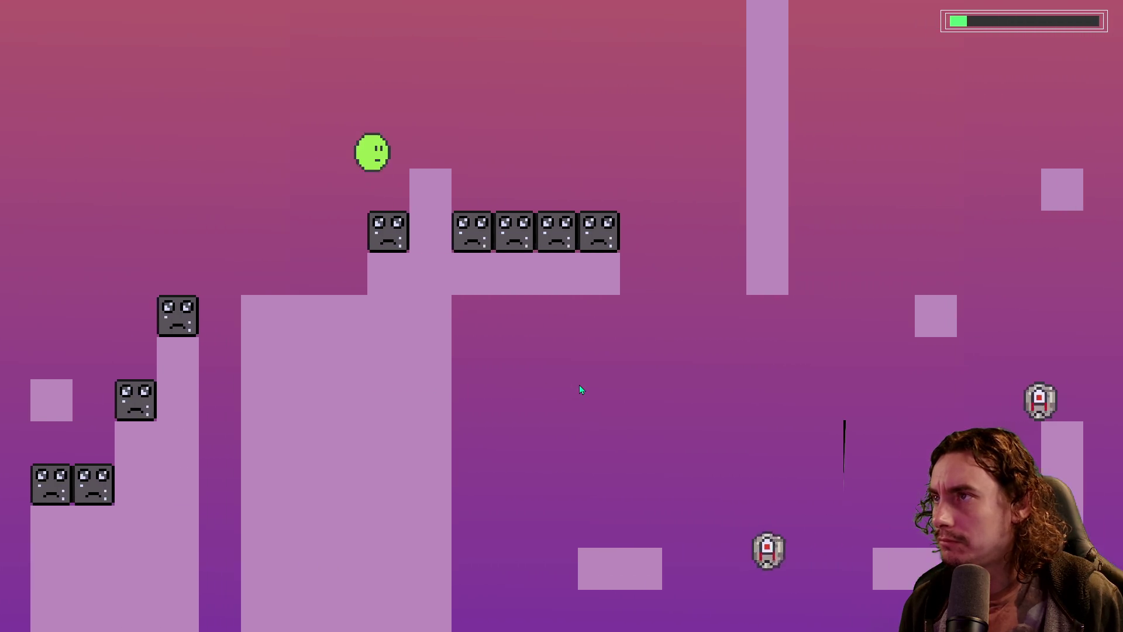
key(space)
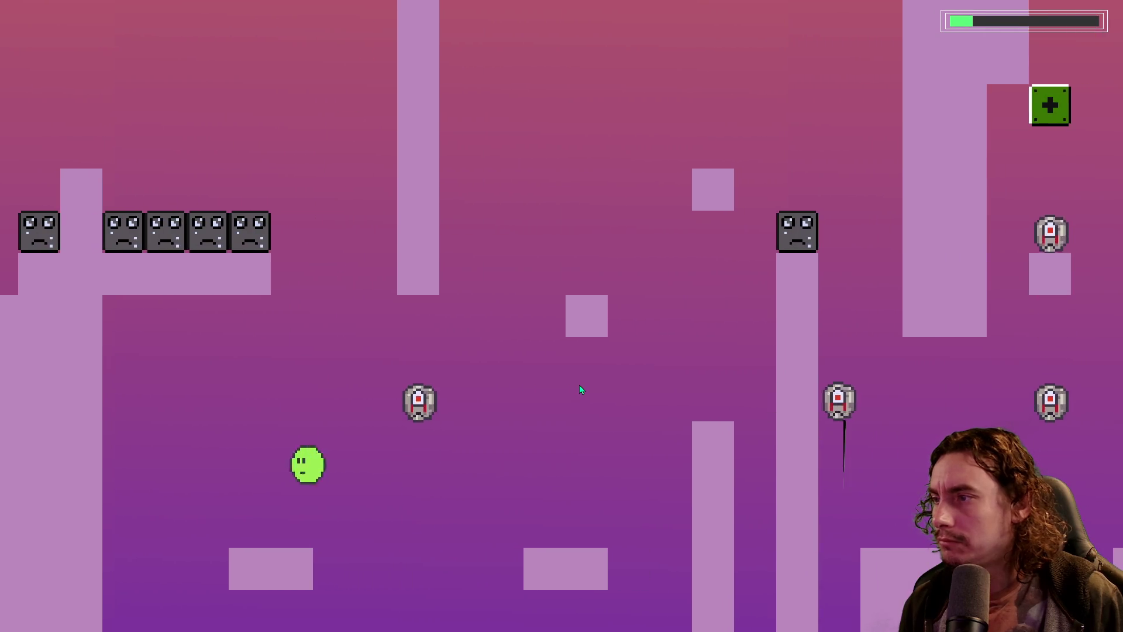
key(space)
key(space)
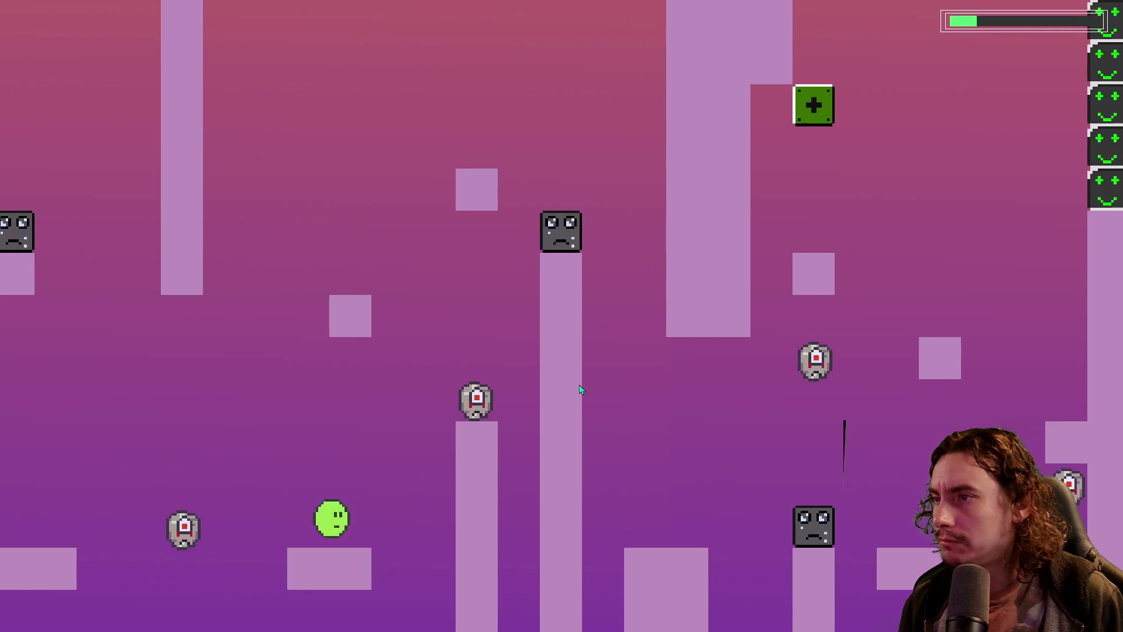
key(space)
key(space)
key(space)
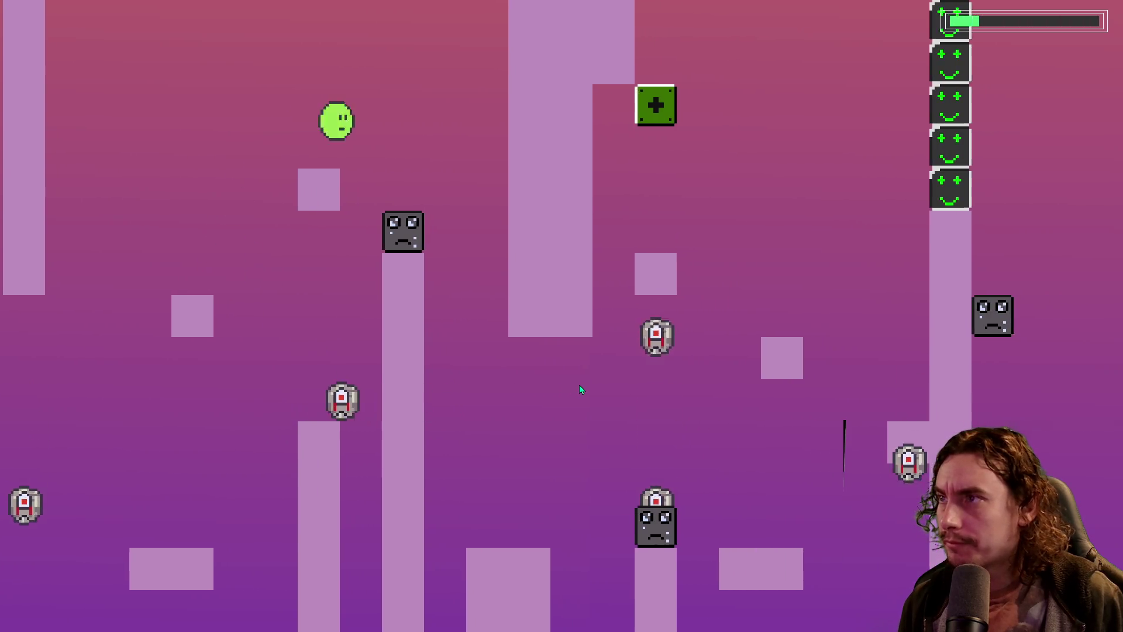
key(space)
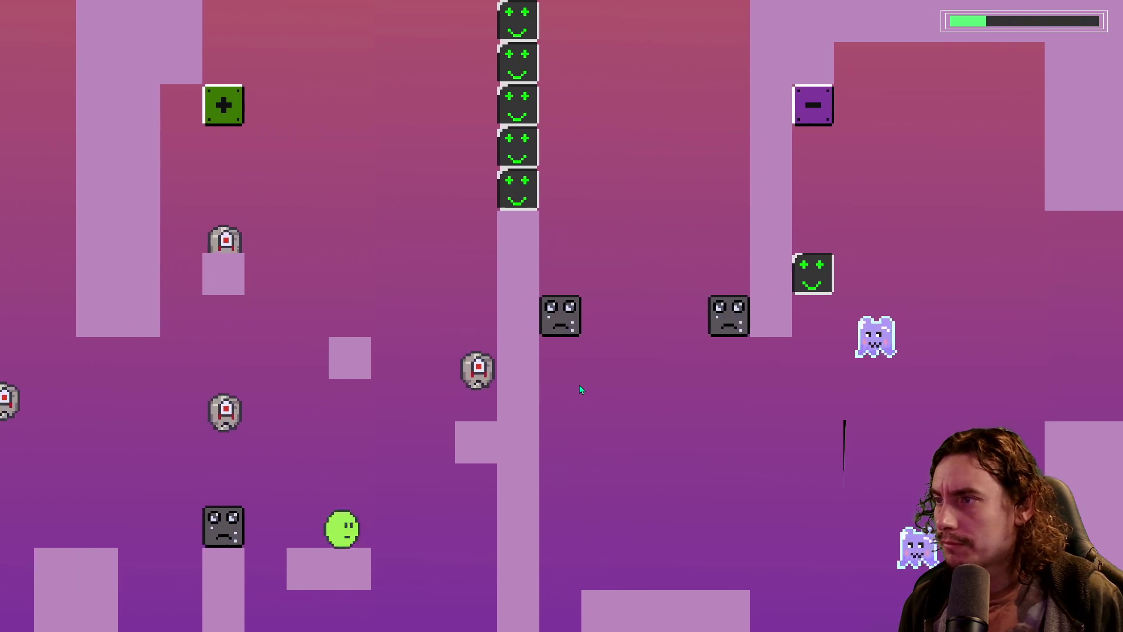
key(space)
key(space)
key(space)
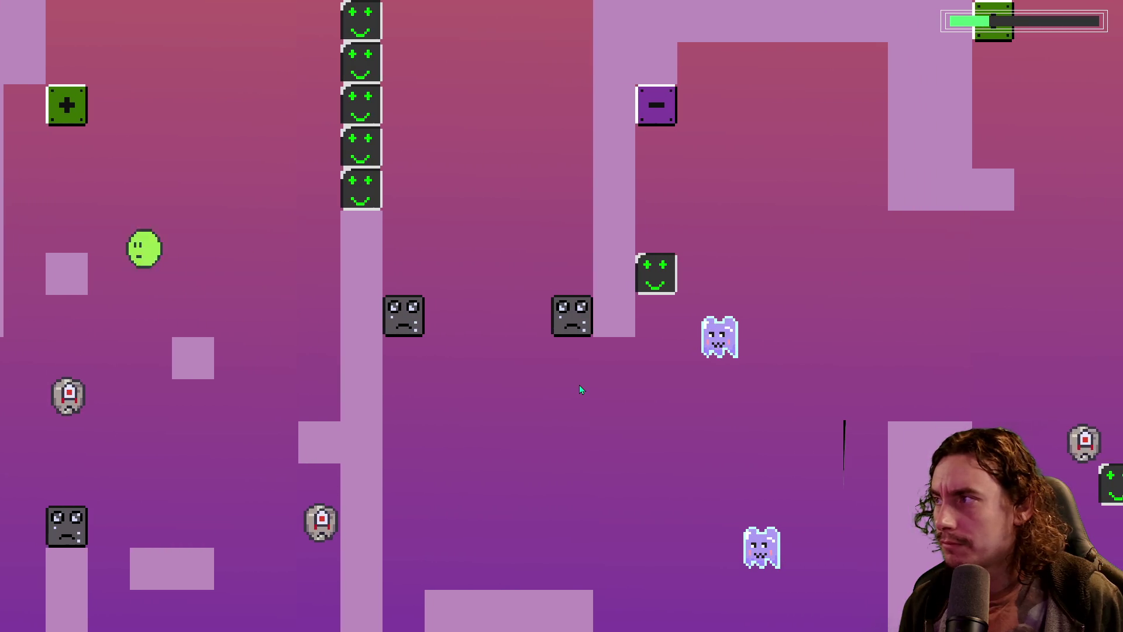
key(space)
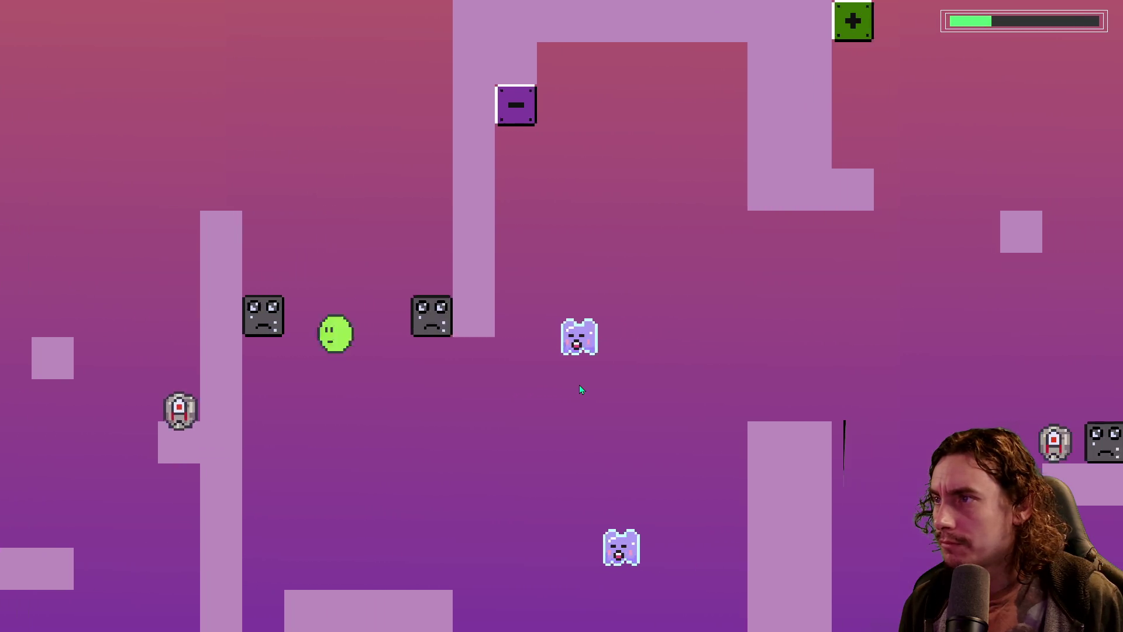
key(space)
key(space)
key(space)
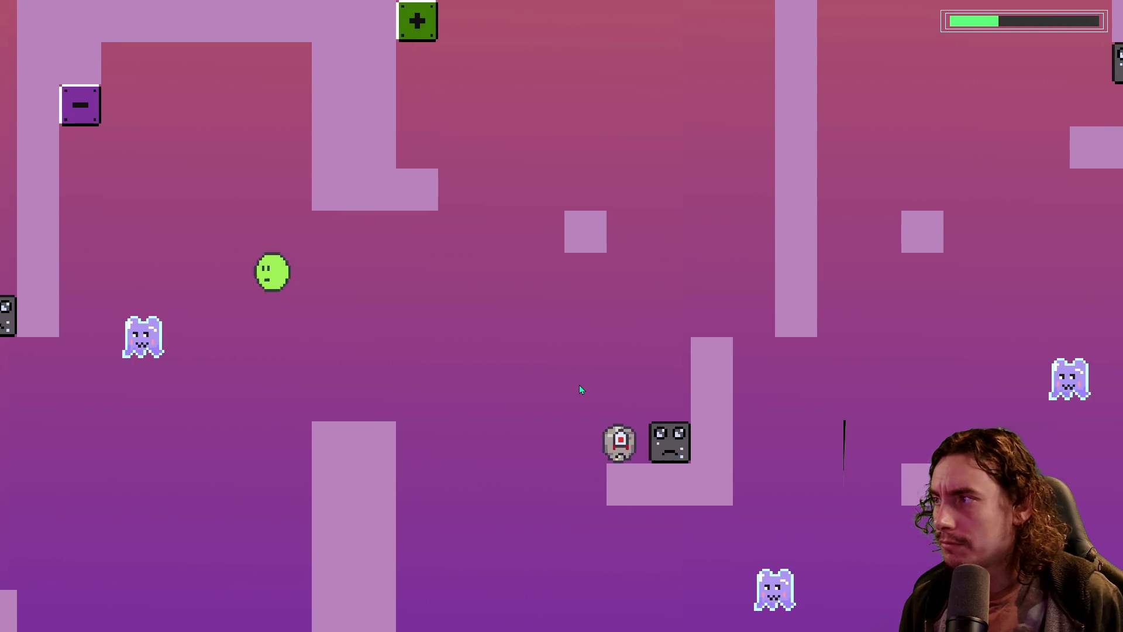
key(space)
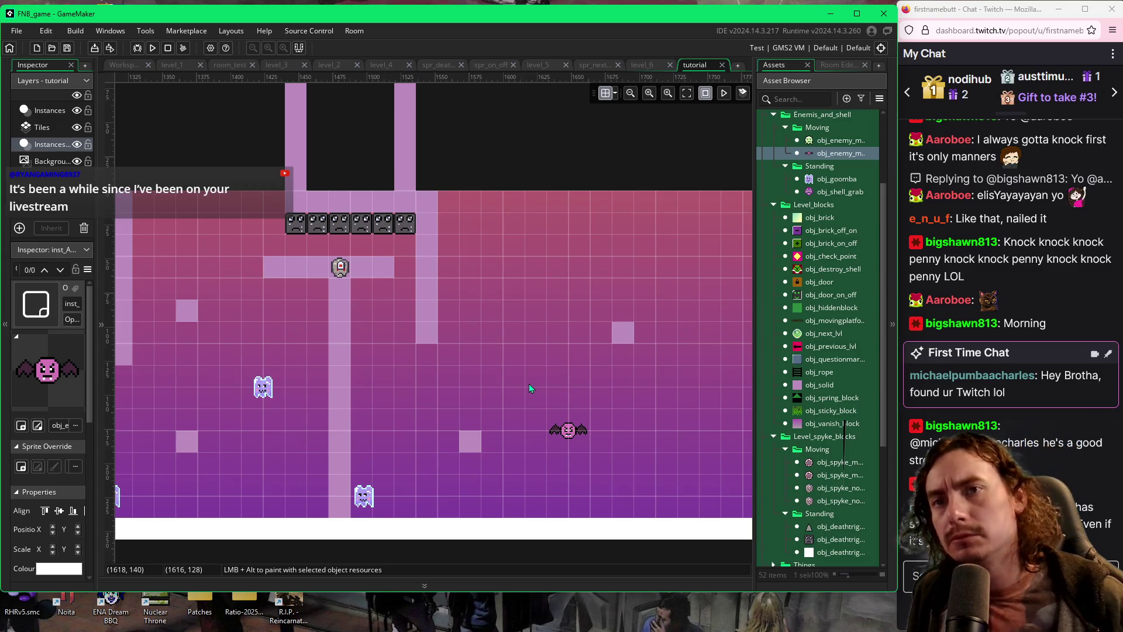
Bring the room's left part into view and nudge the lower ghost slightly right
drag(584, 383, 521, 380)
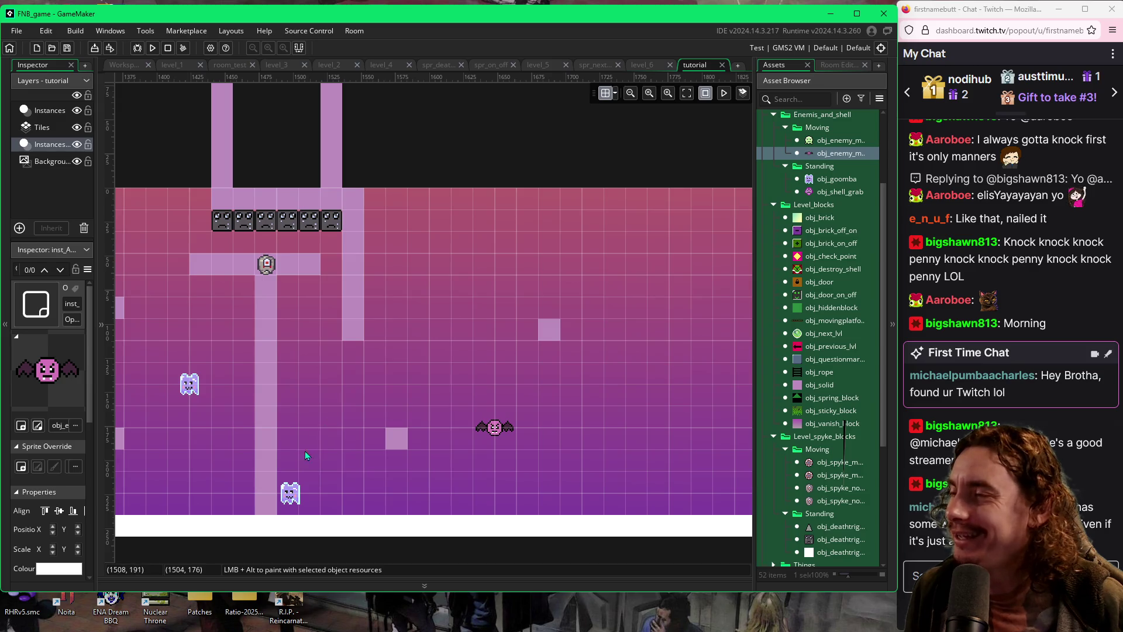
drag(291, 498, 297, 497)
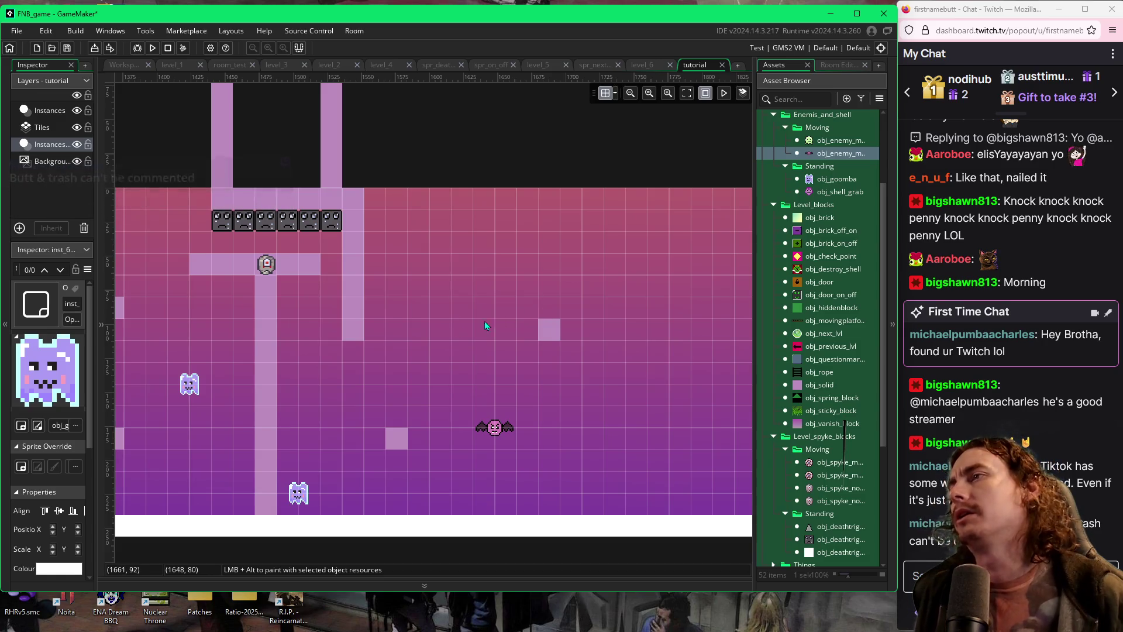
Shift the small pink solid block further left, nearer the central pillar
scroll(444, 345, left, 8)
scroll(410, 363, left, 2)
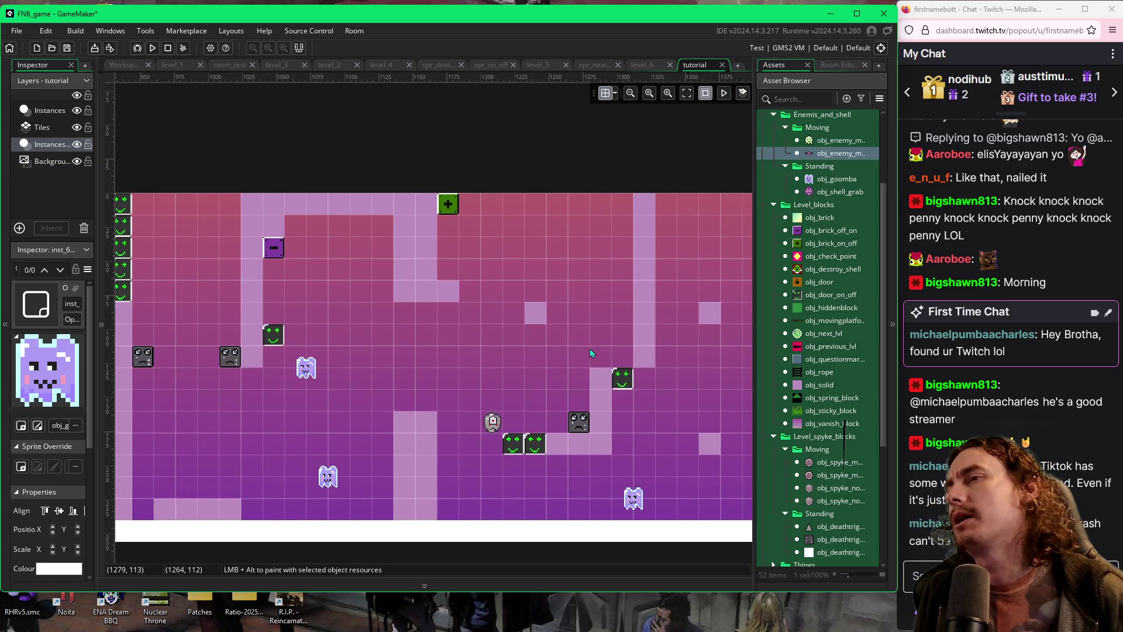
scroll(589, 349, right, 8)
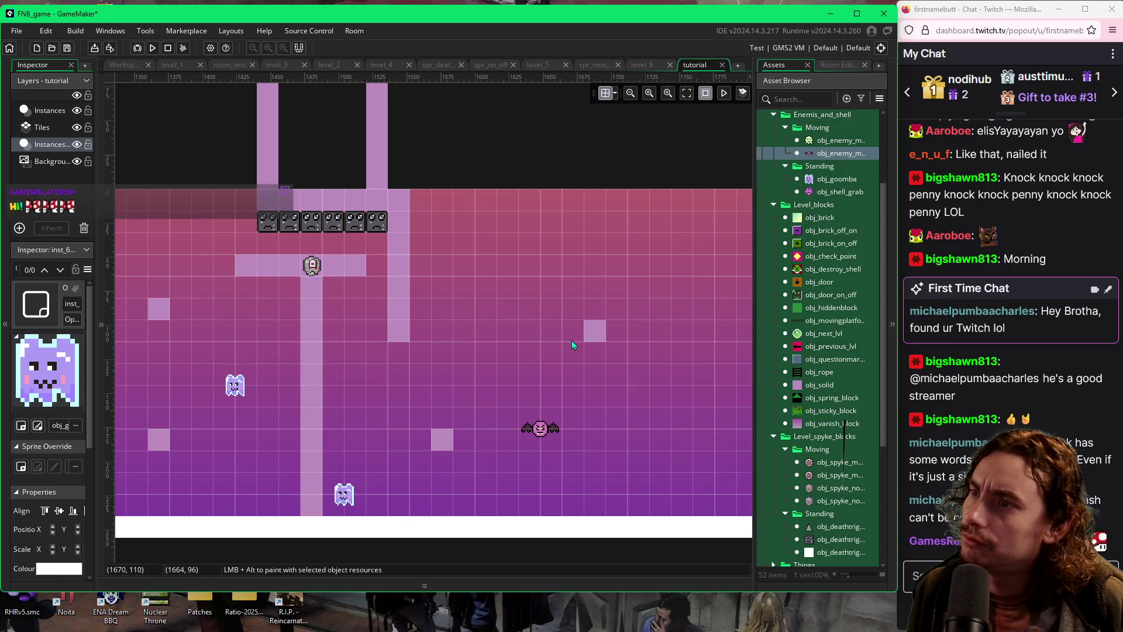
mouse_move(586, 339)
mouse_down()
mouse_move(486, 331)
mouse_move(499, 310)
mouse_up()
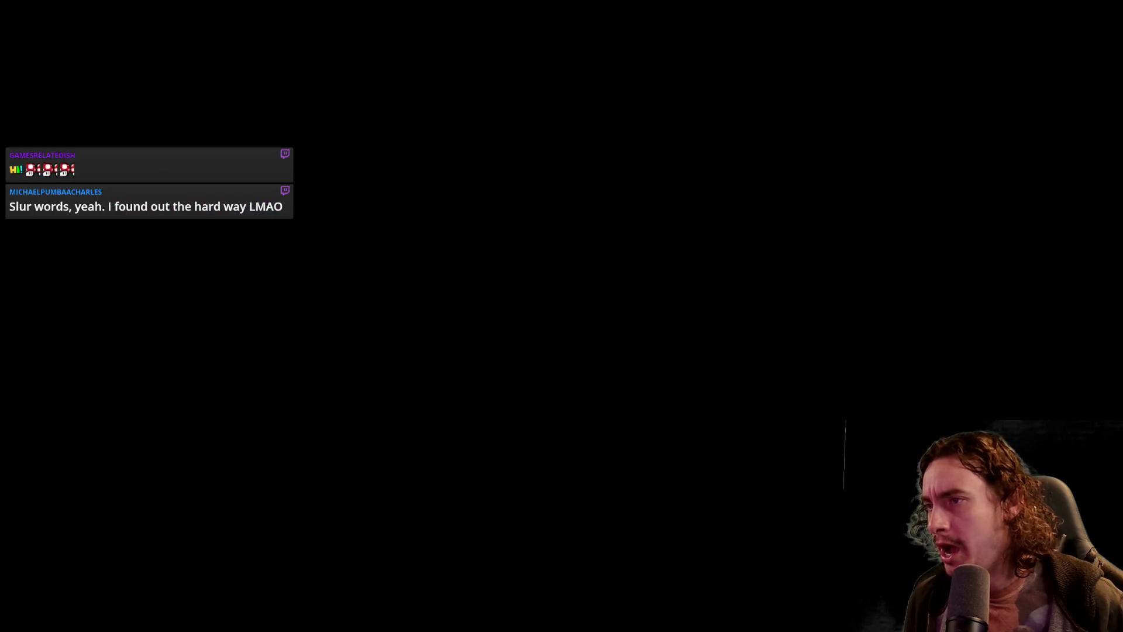
Jump the slime up from the level start and flip the switch blocks to plus
key(space)
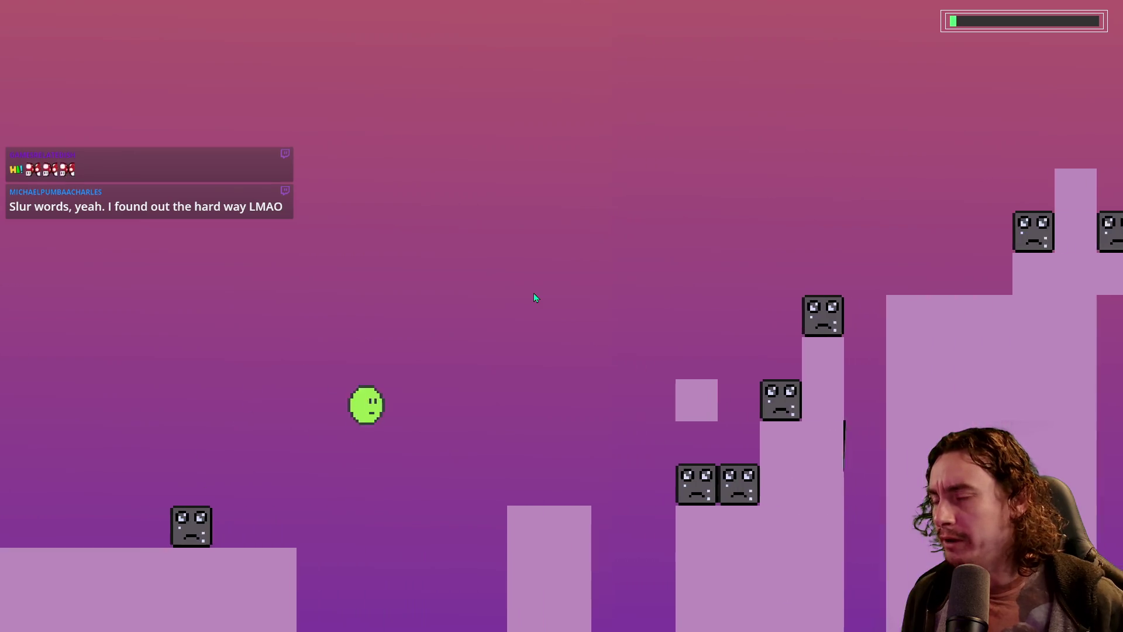
key(space)
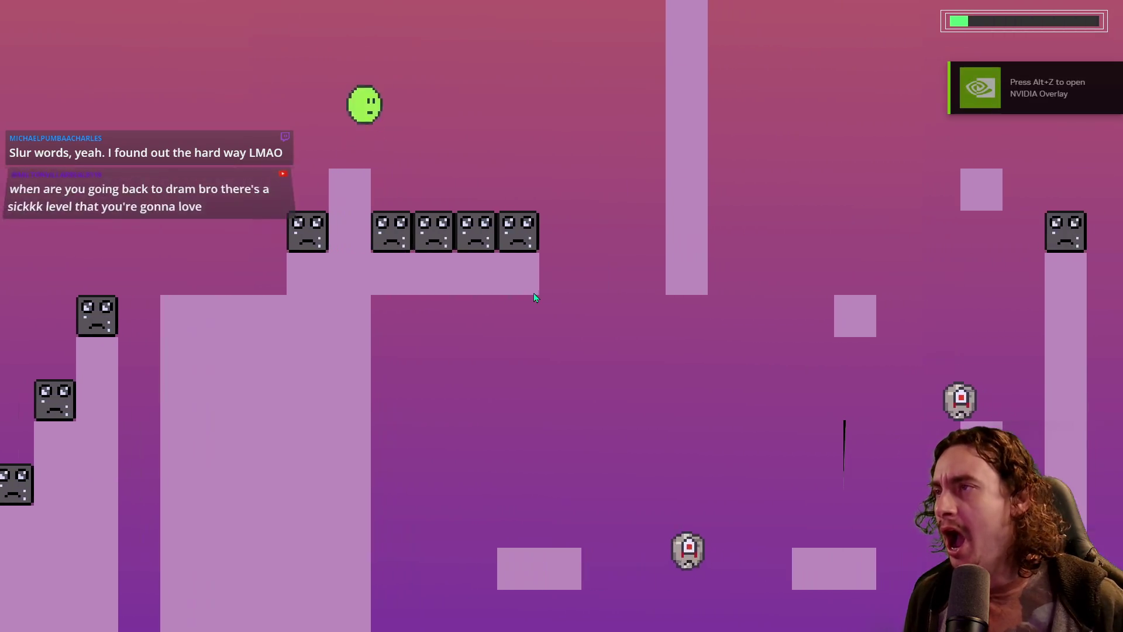
key(space)
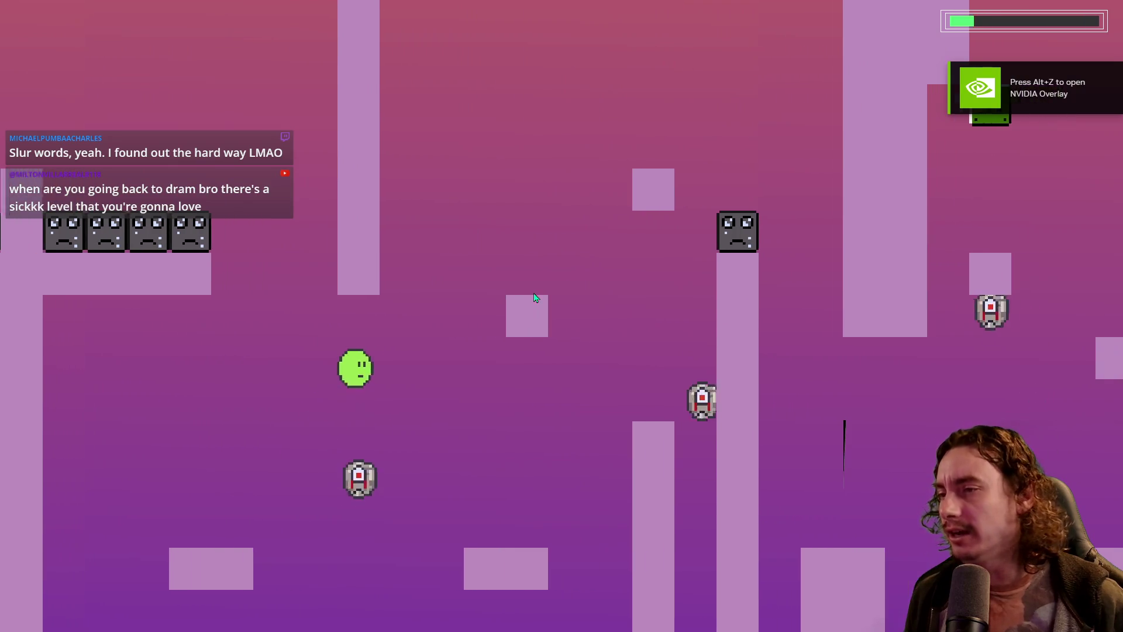
key(space)
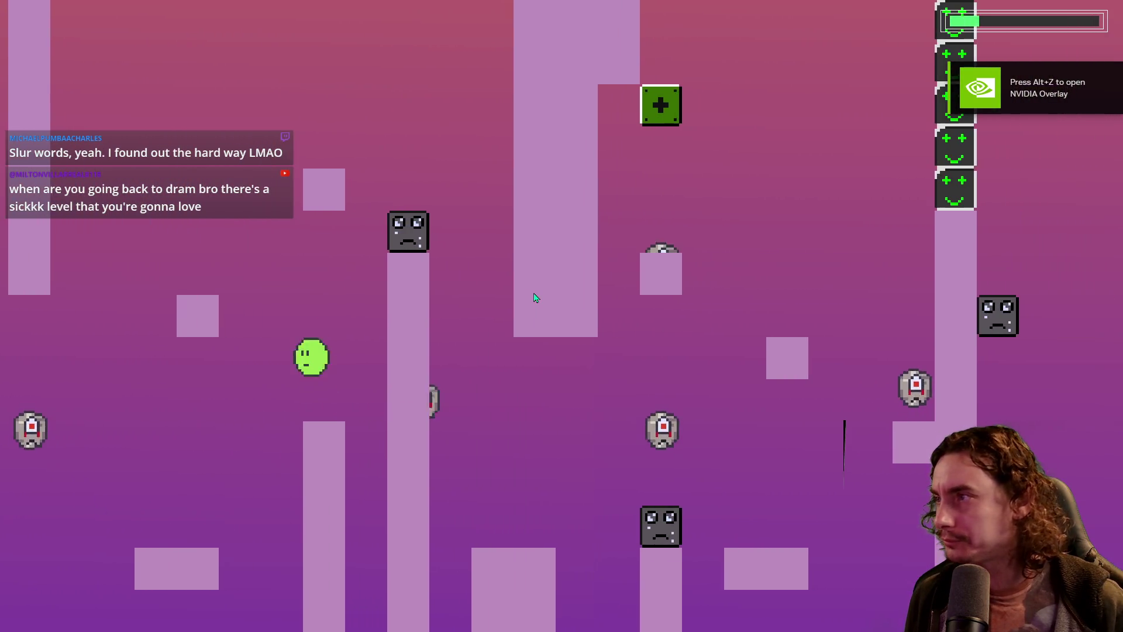
key(space)
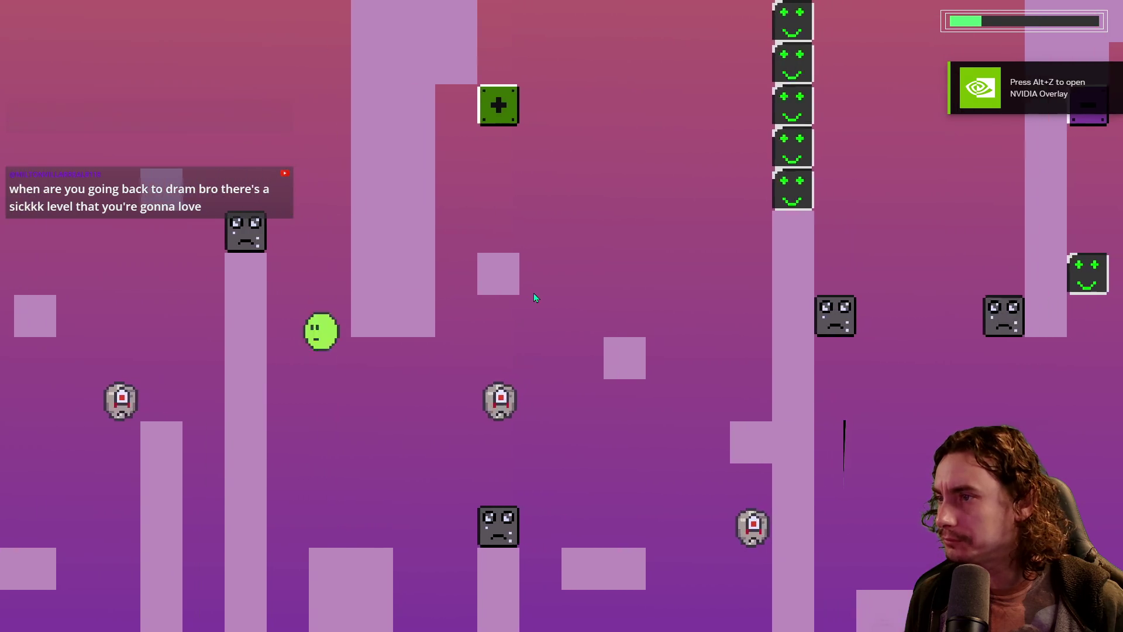
key(space)
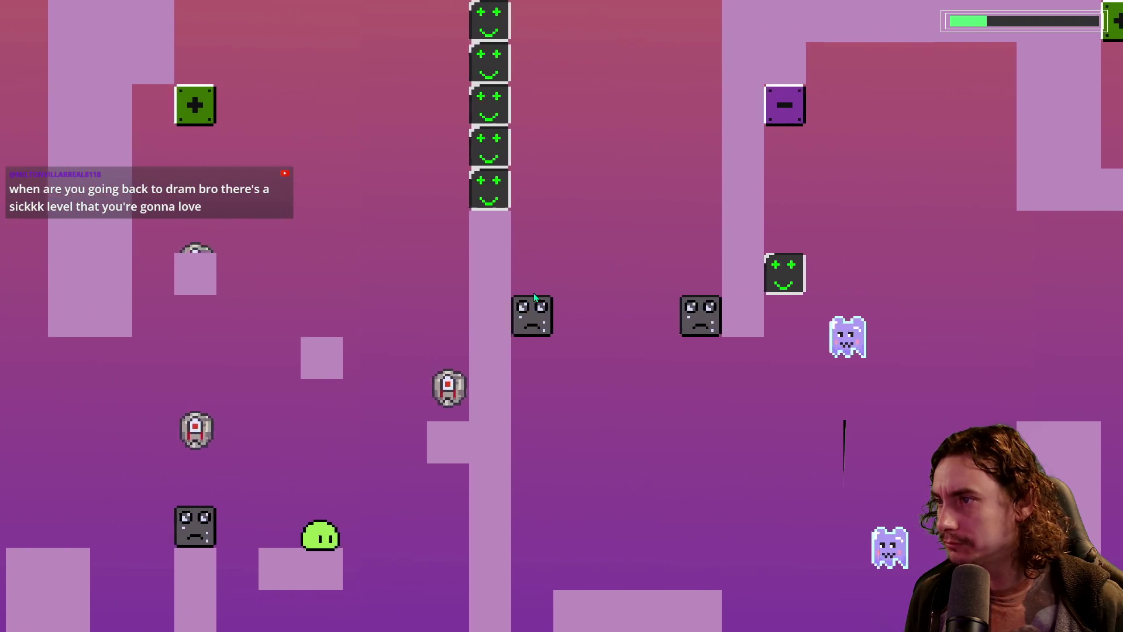
key(space)
key(space)
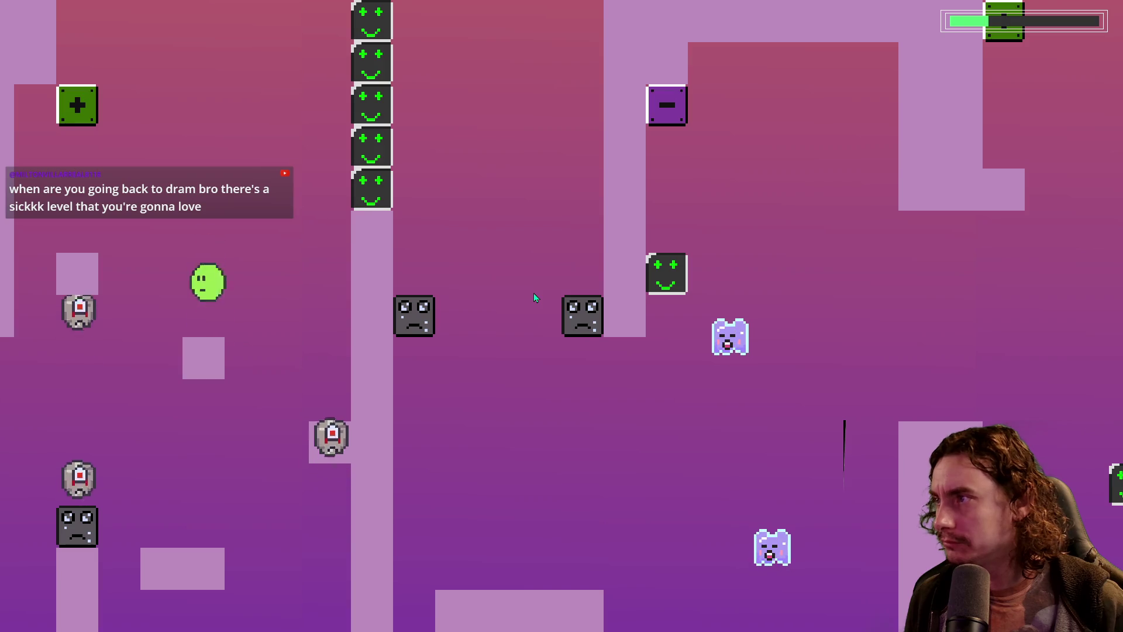
key(space)
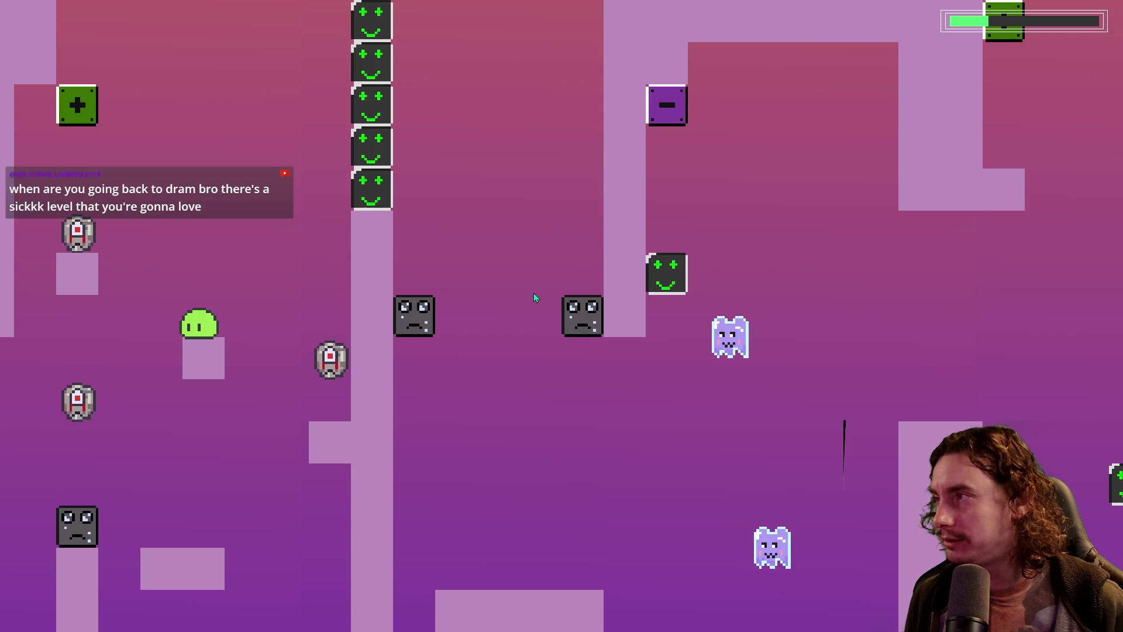
key(space)
key(space)
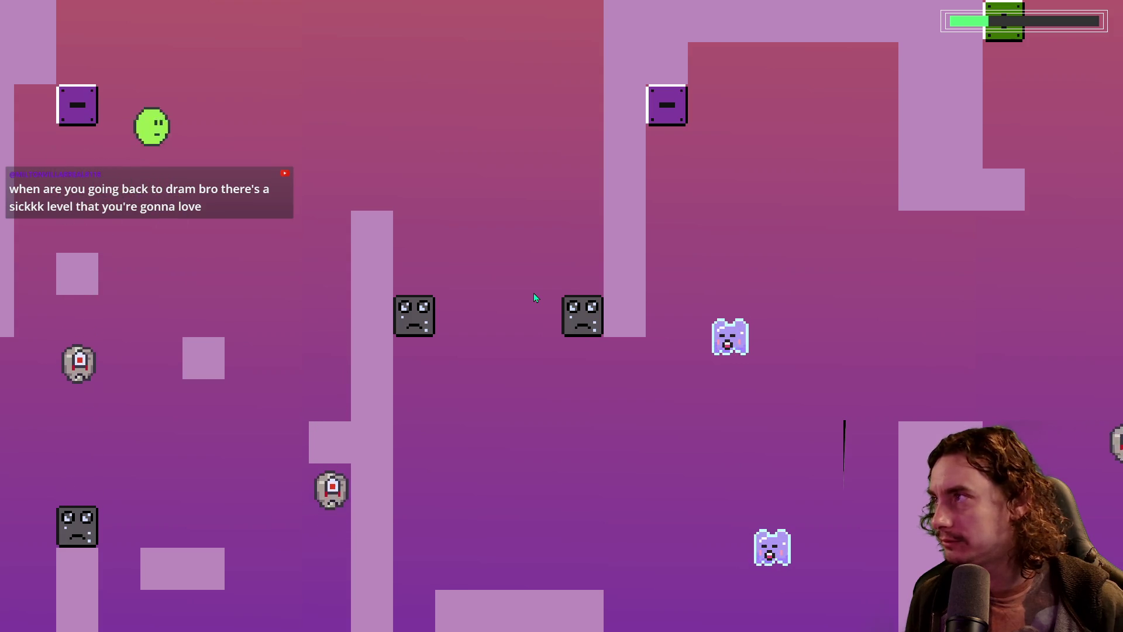
Move the blob right and climb onto the top platforms, flipping blocks to minus
key(Right)
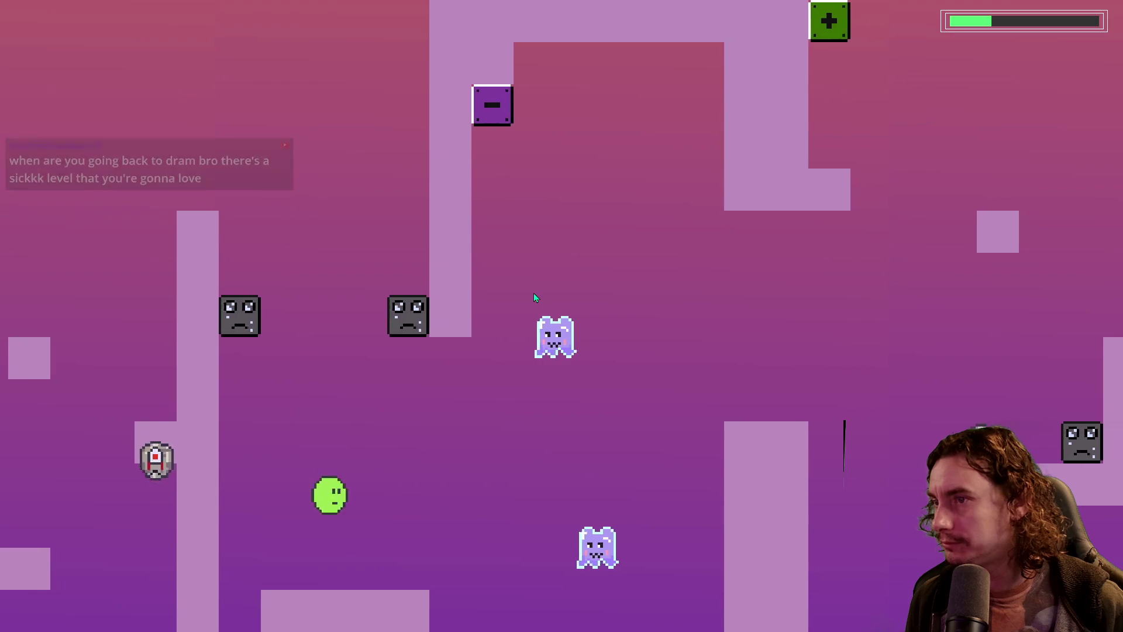
key(Right)
key(space)
key(Left)
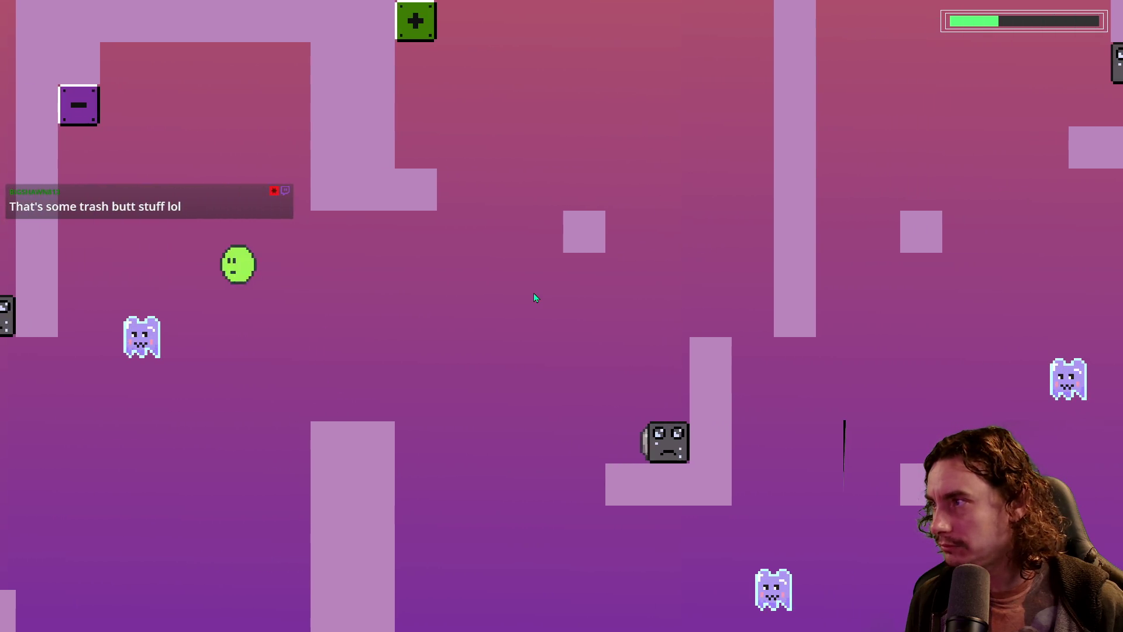
key(space)
key(Right)
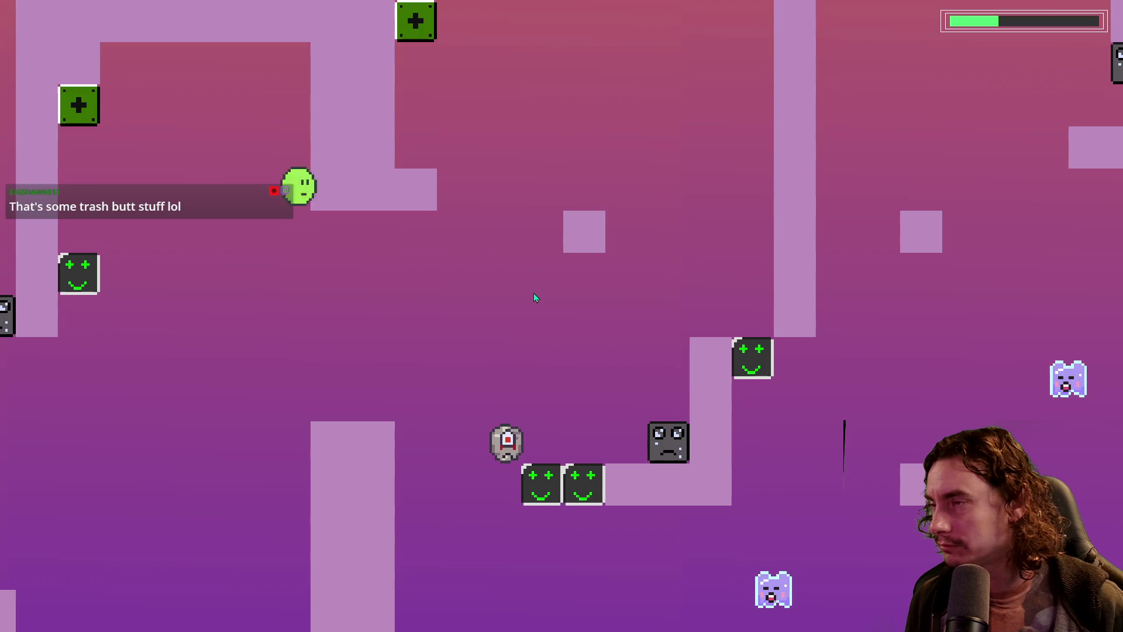
key(Right)
key(space)
key(Left)
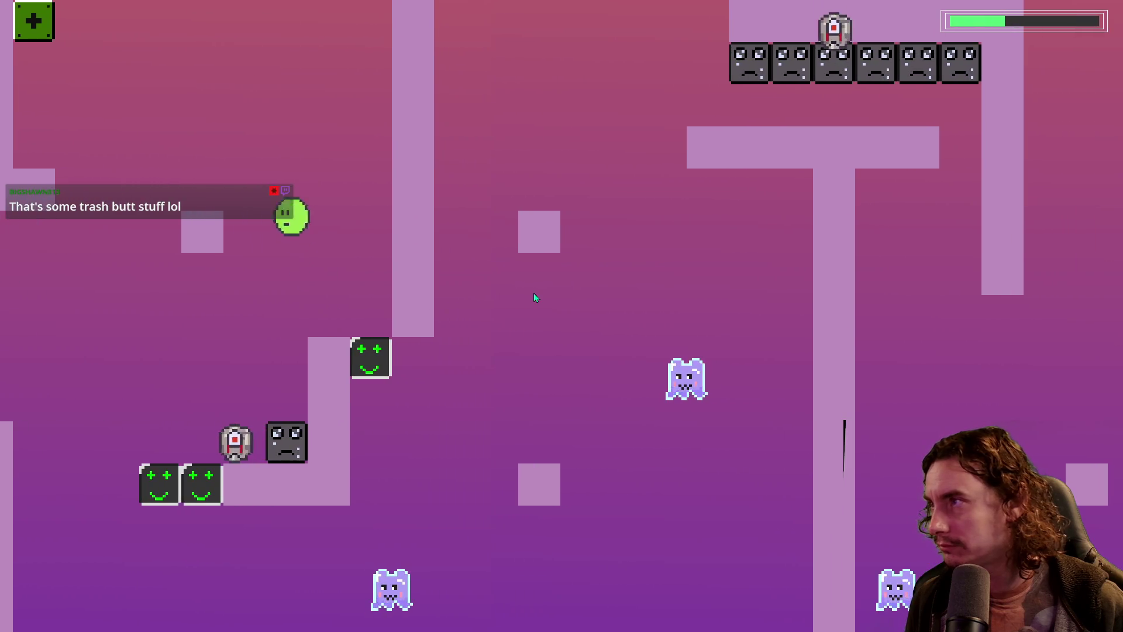
key(Left)
key(space)
key(Right)
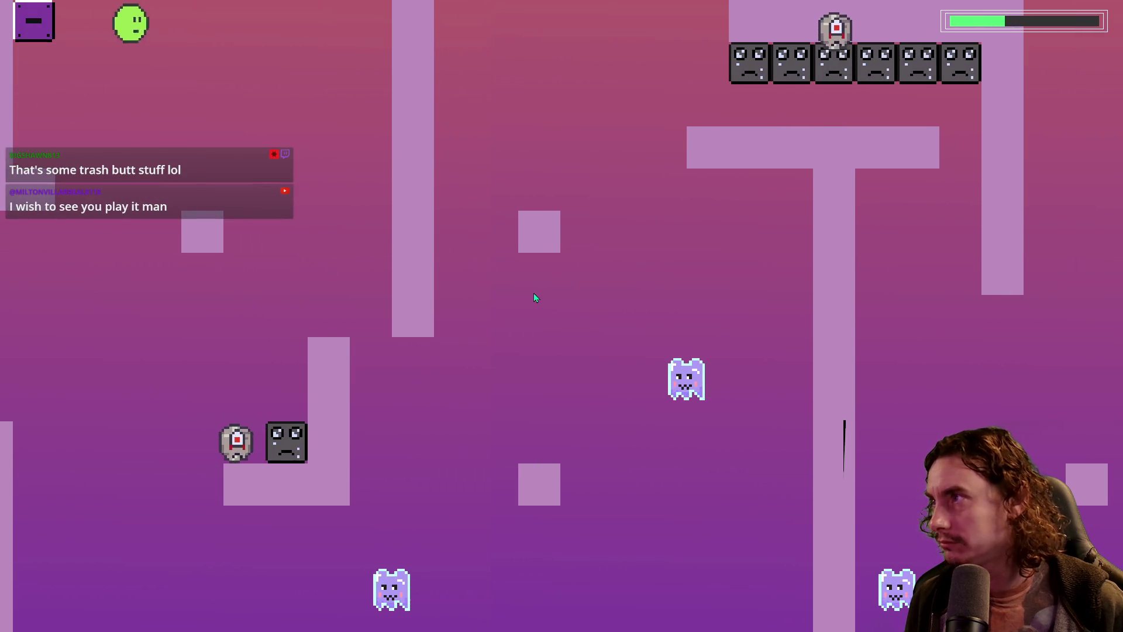
key(space)
key(Right)
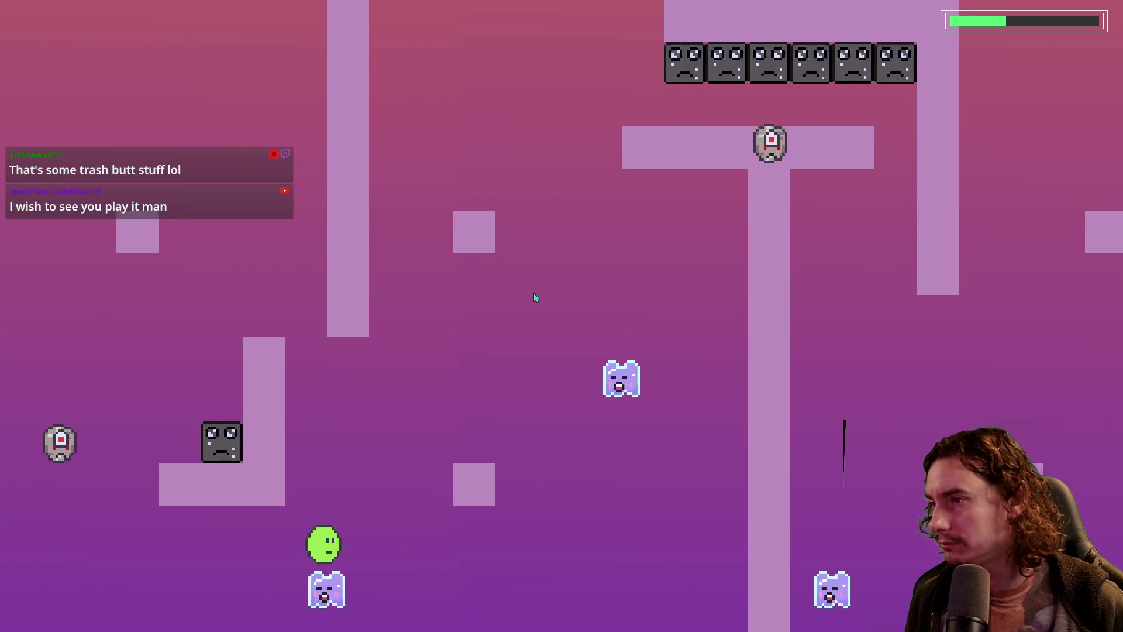
key(space)
key(Right)
key(space)
key(Left)
key(space)
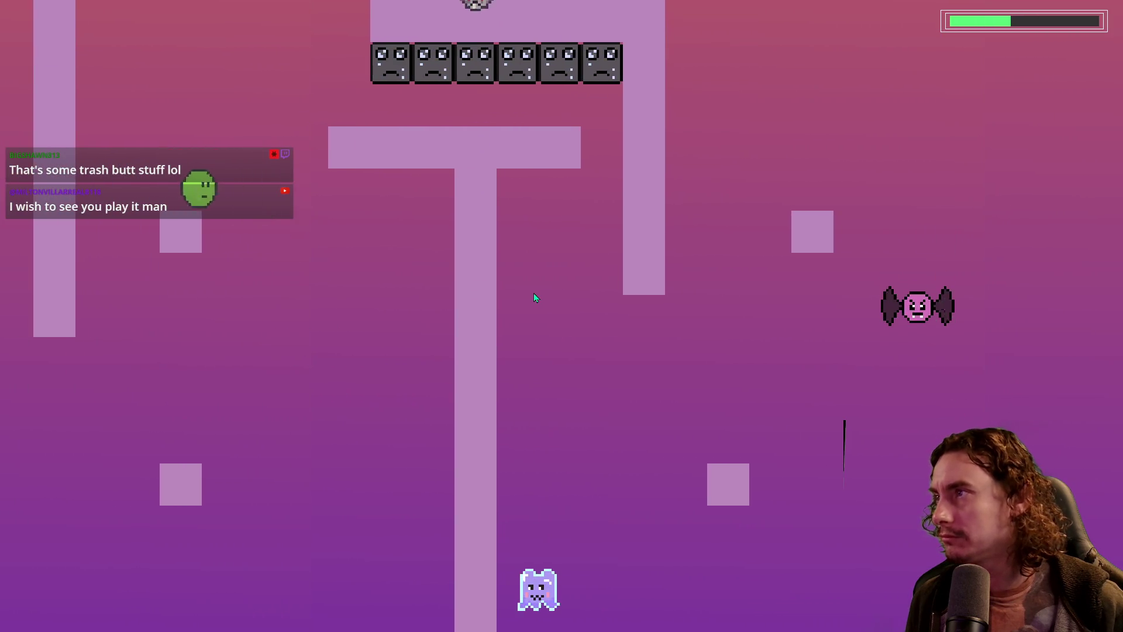
key(Right)
key(Right)
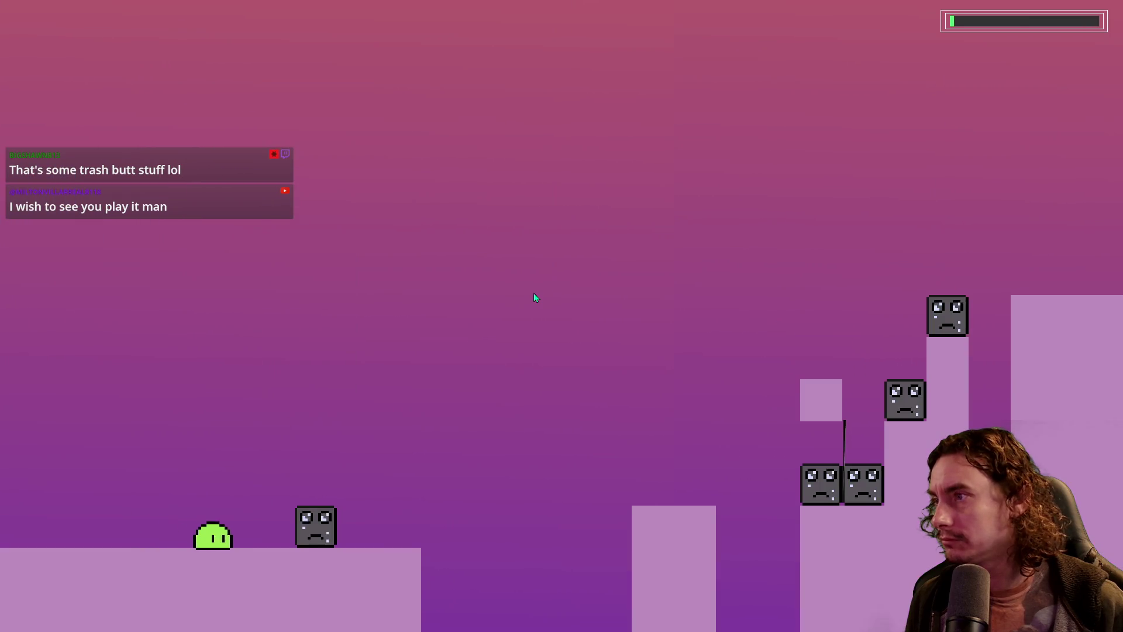
Jump the blob right past the grey enemies toward the bat area, toggling plus/minus blocks
key(Right)
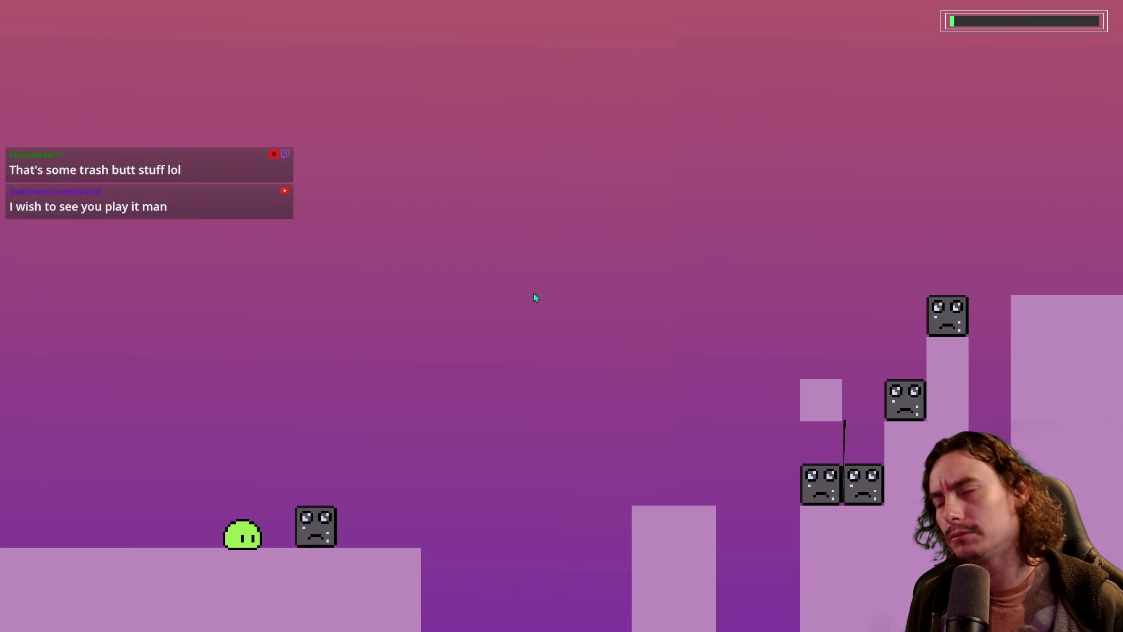
key(Right)
key(space)
key(space)
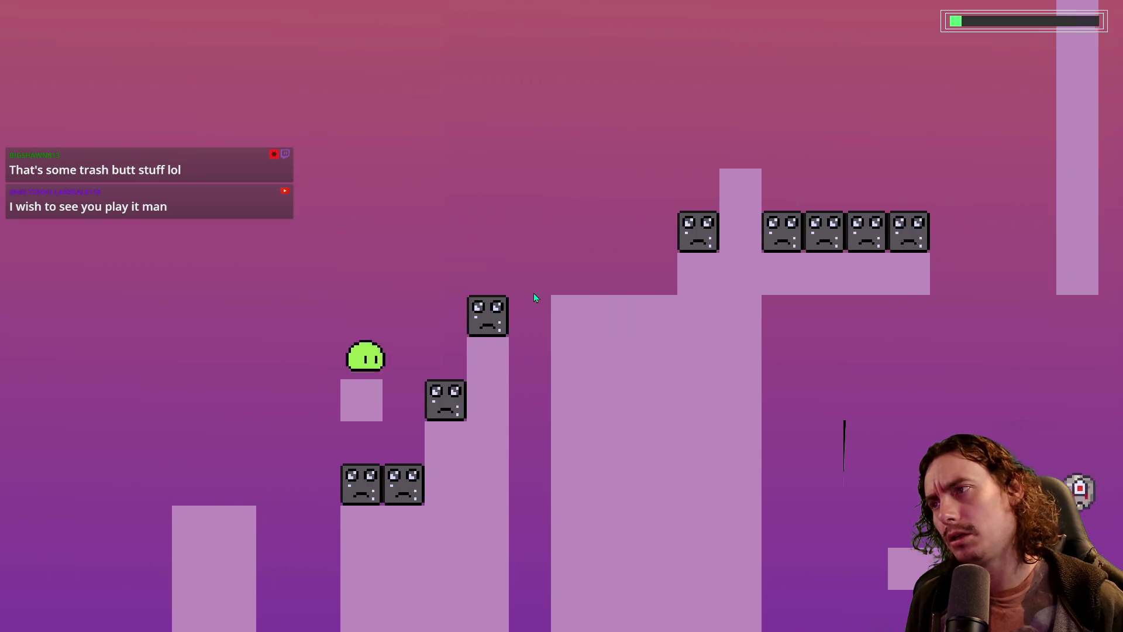
key(Right)
key(space)
key(space)
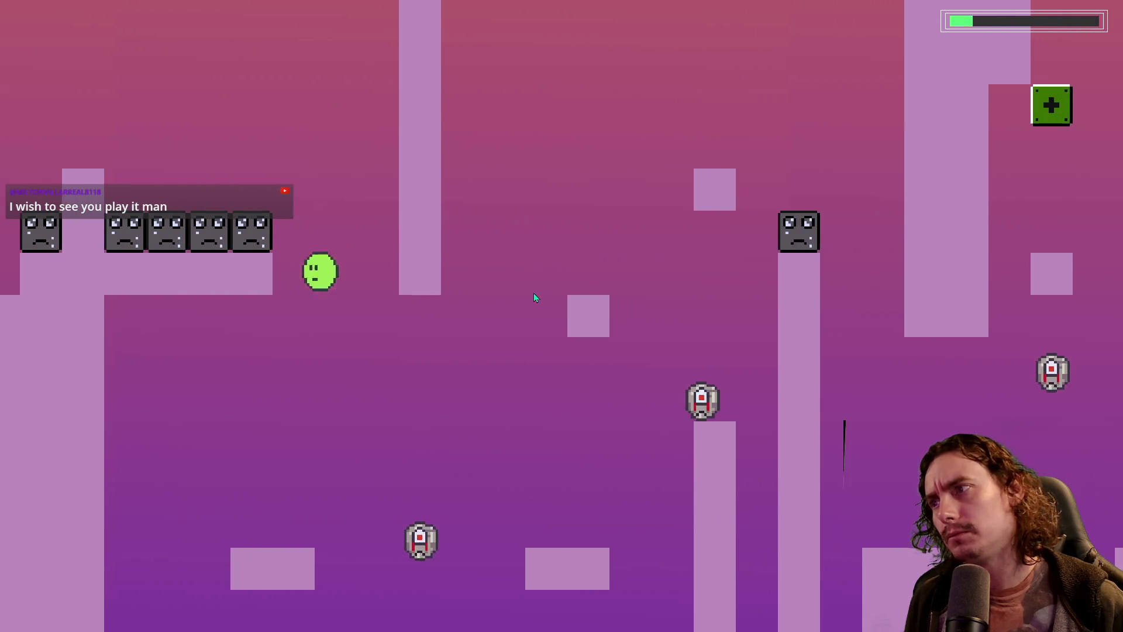
key(Right)
key(space)
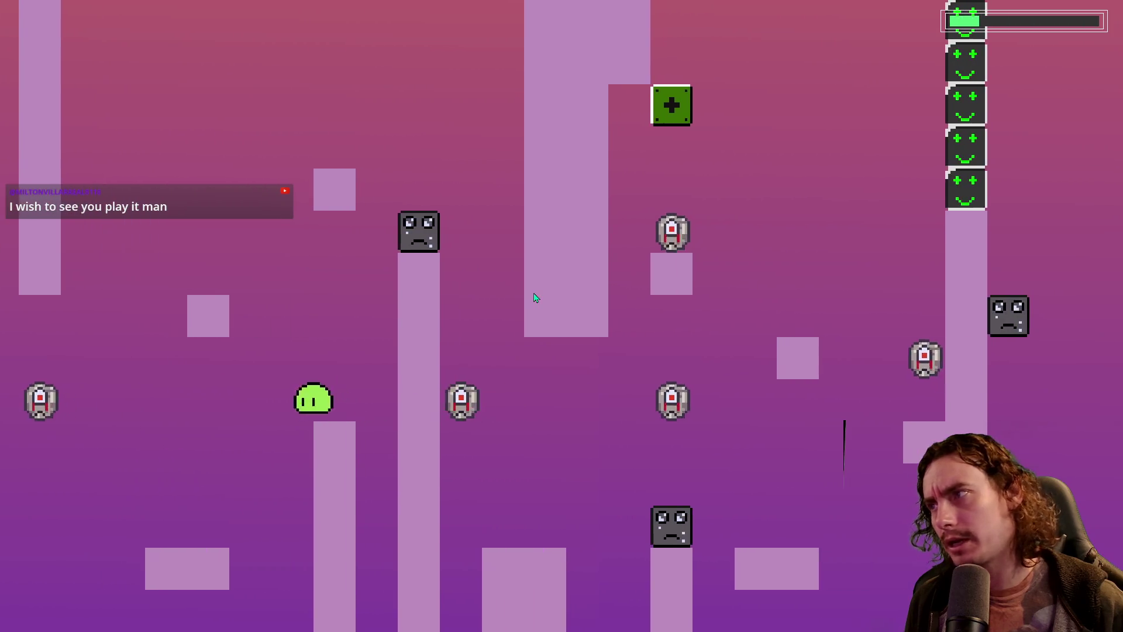
key(Left)
key(space)
key(Right)
key(space)
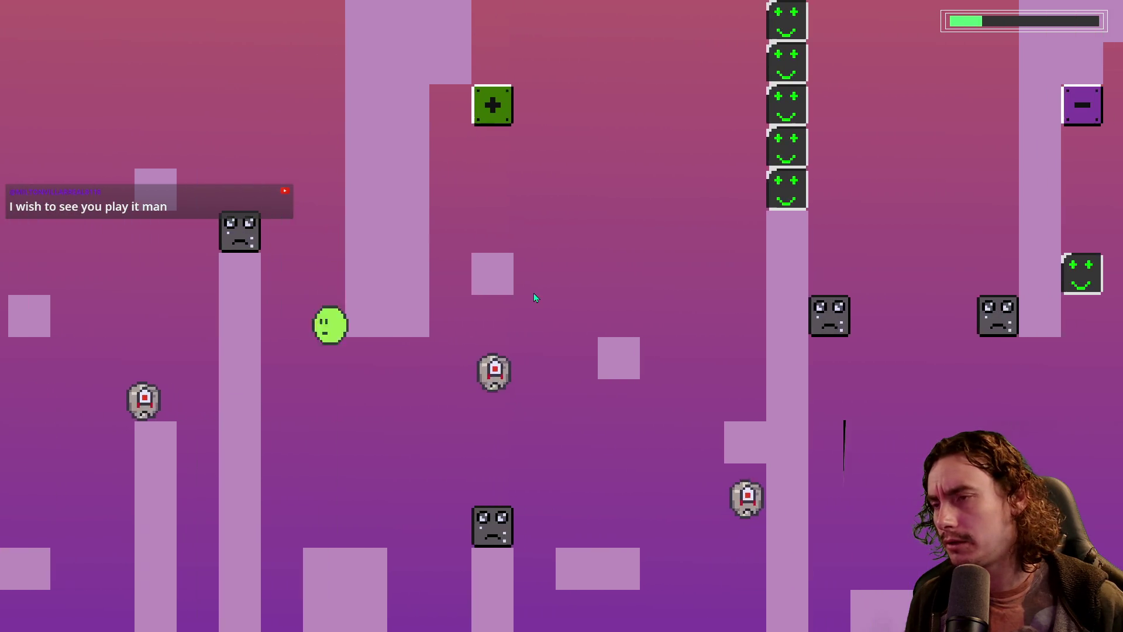
key(space)
key(space)
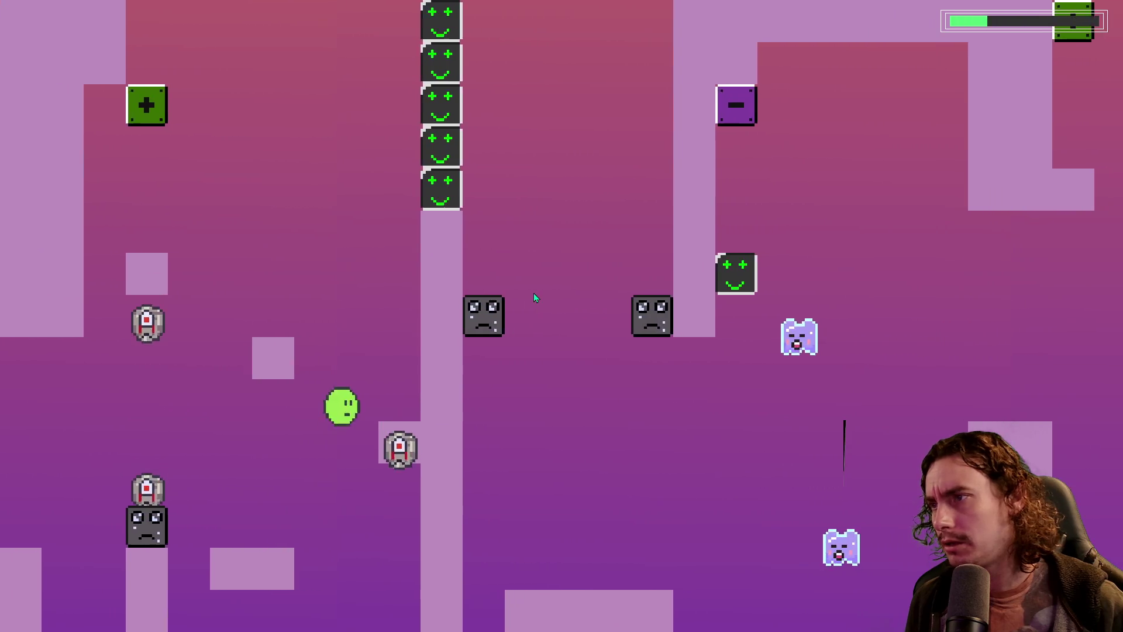
key(space)
key(Left)
key(space)
key(Right)
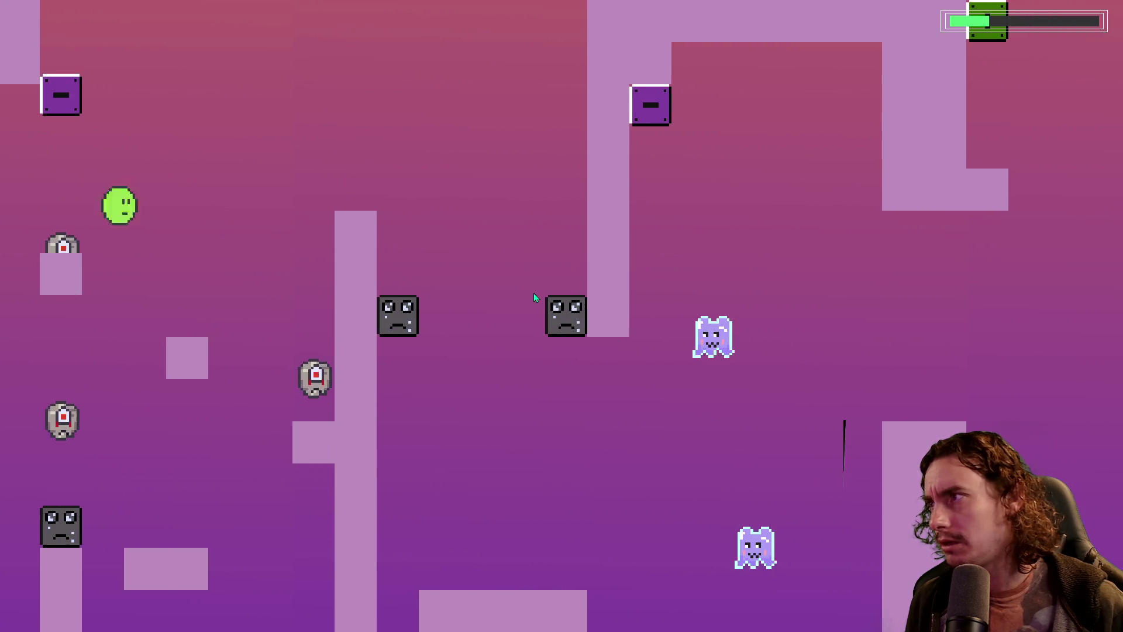
key(space)
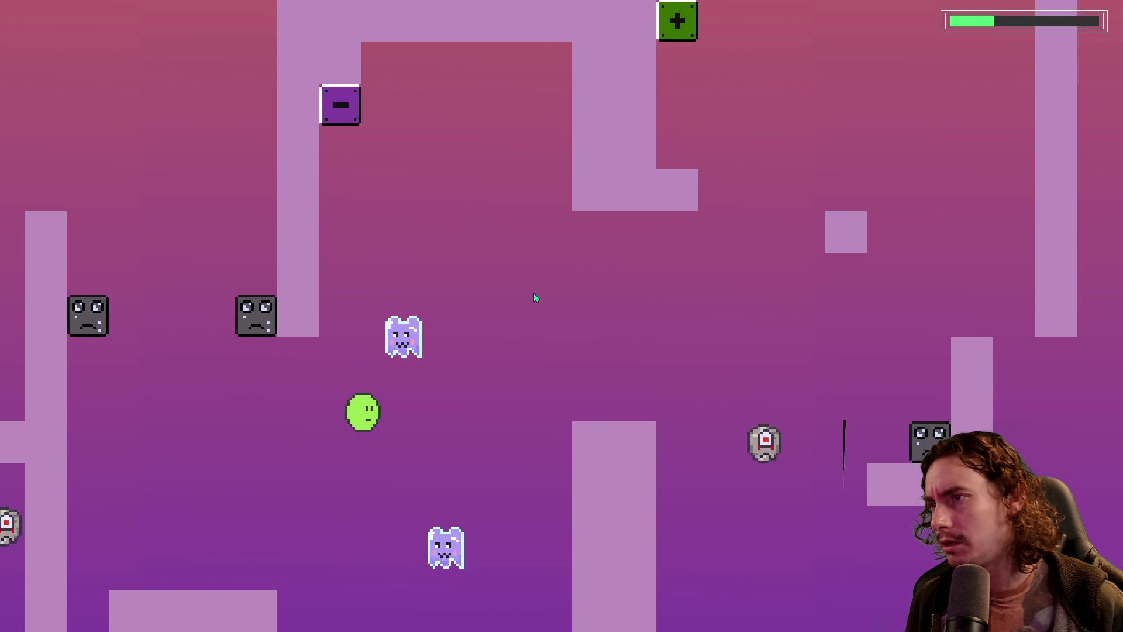
key(space)
key(Left)
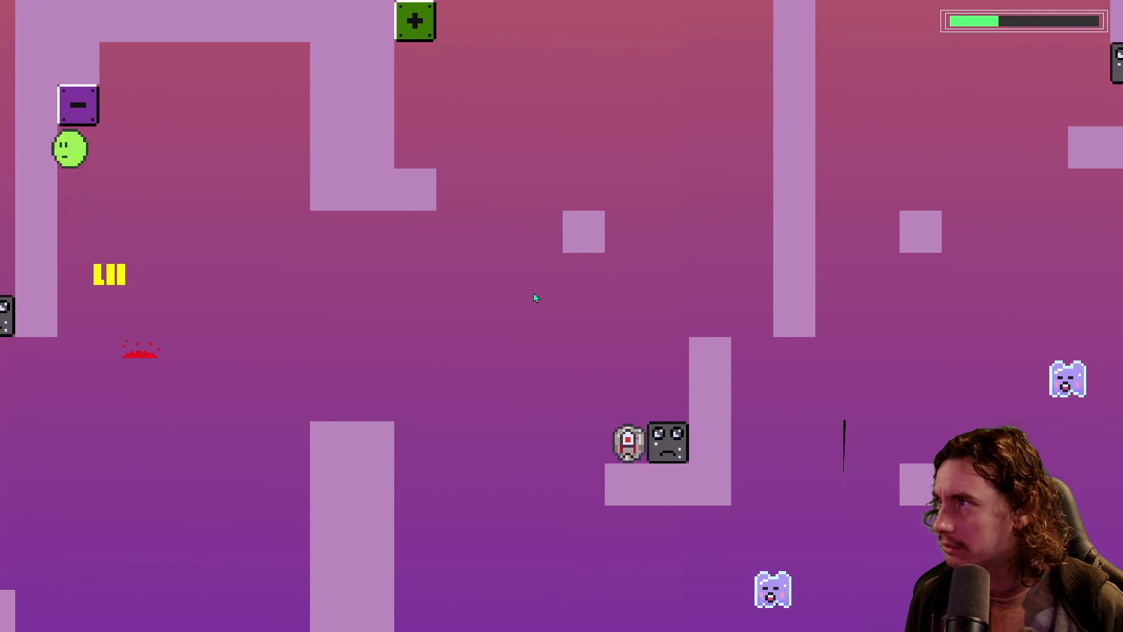
key(space)
key(Right)
key(space)
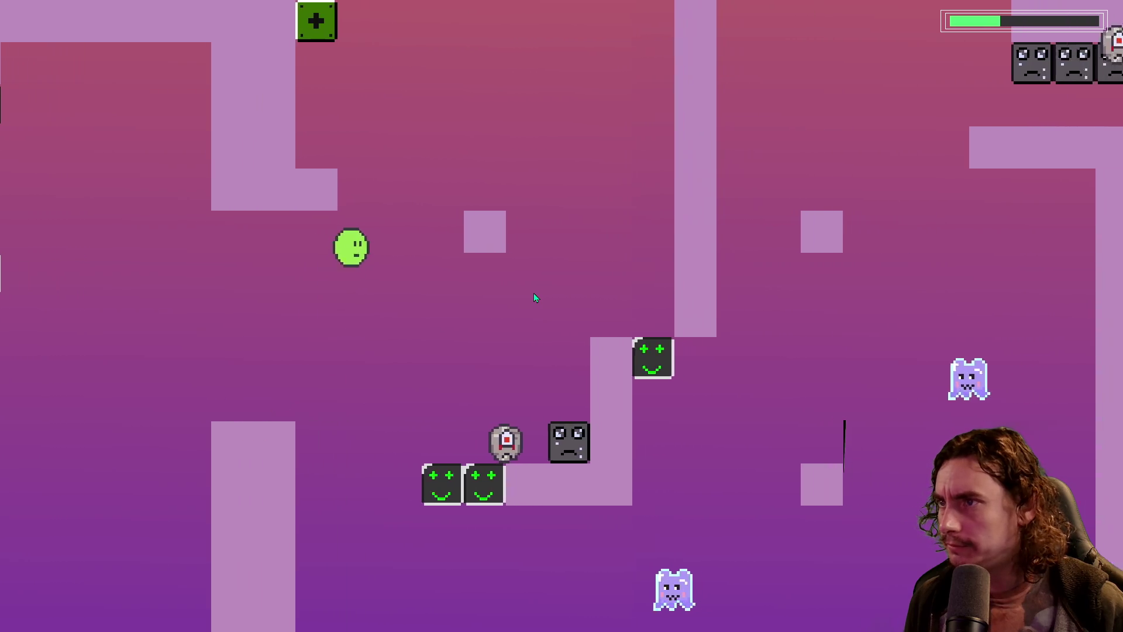
key(space)
key(Left)
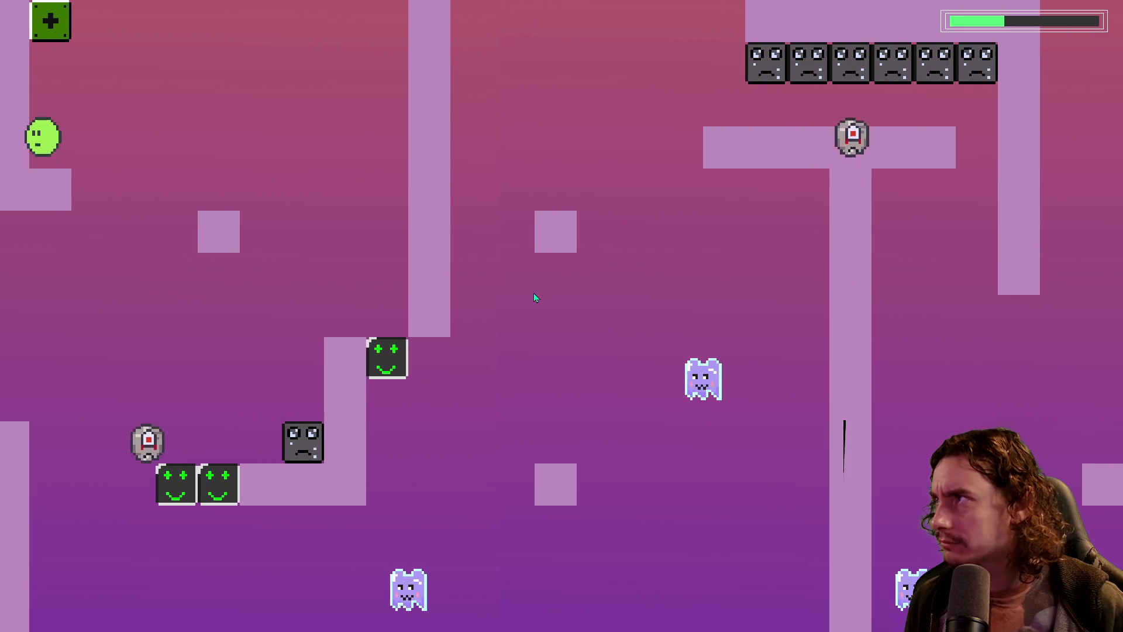
key(space)
key(Right)
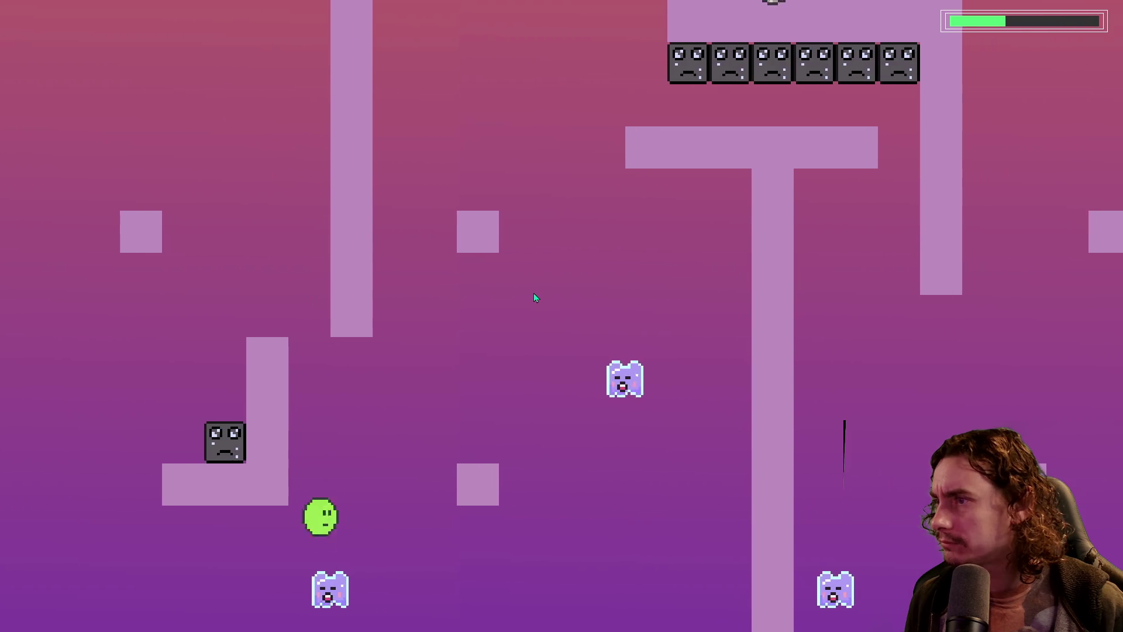
key(space)
key(Right)
key(space)
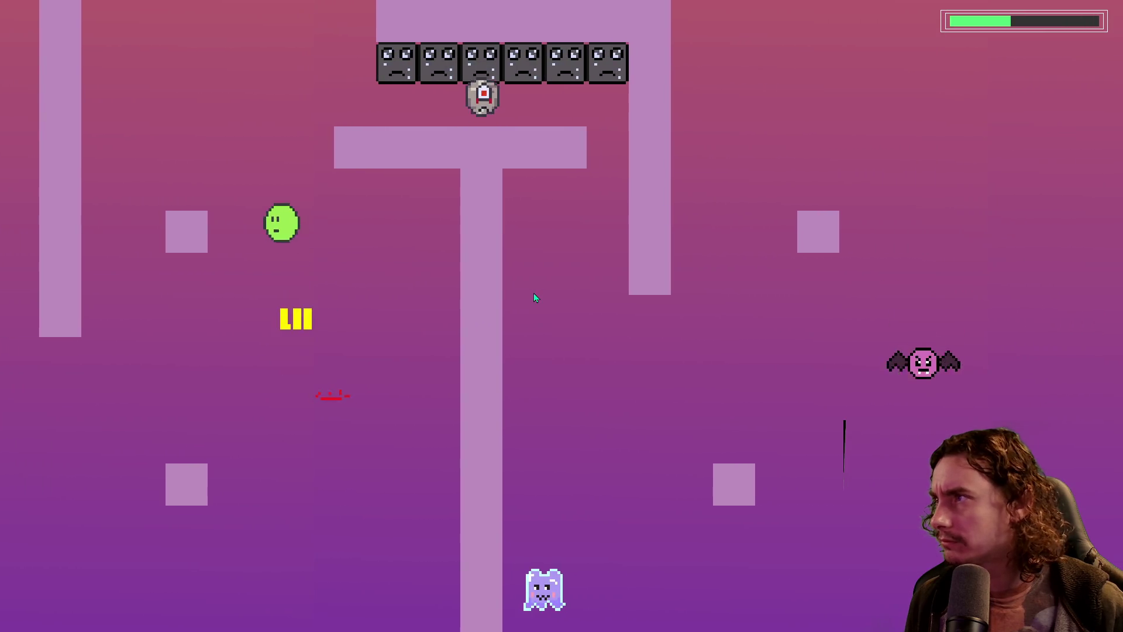
Land the blob on the T platform, then drop it onto a low block near the bat
key(Left)
key(space)
key(Right)
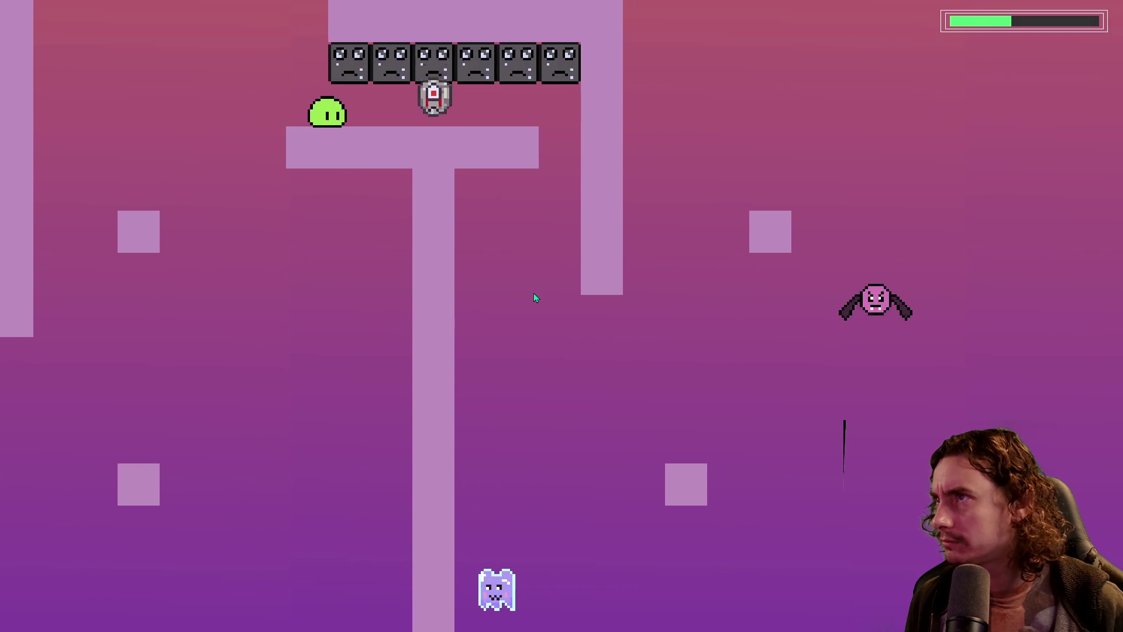
key(Right)
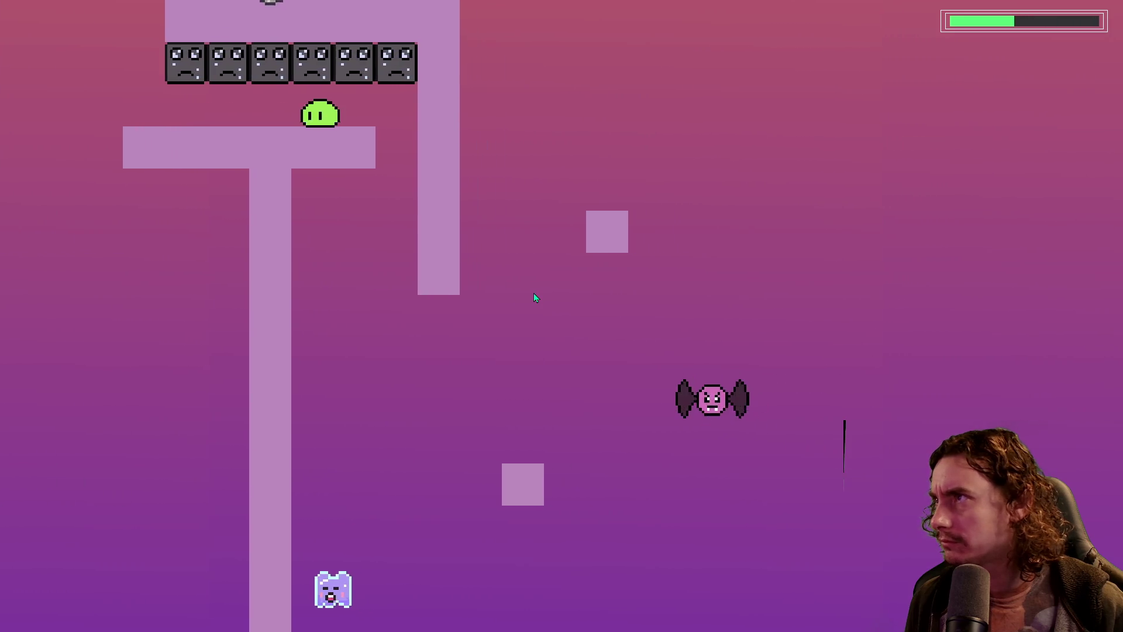
key(Left)
key(Right)
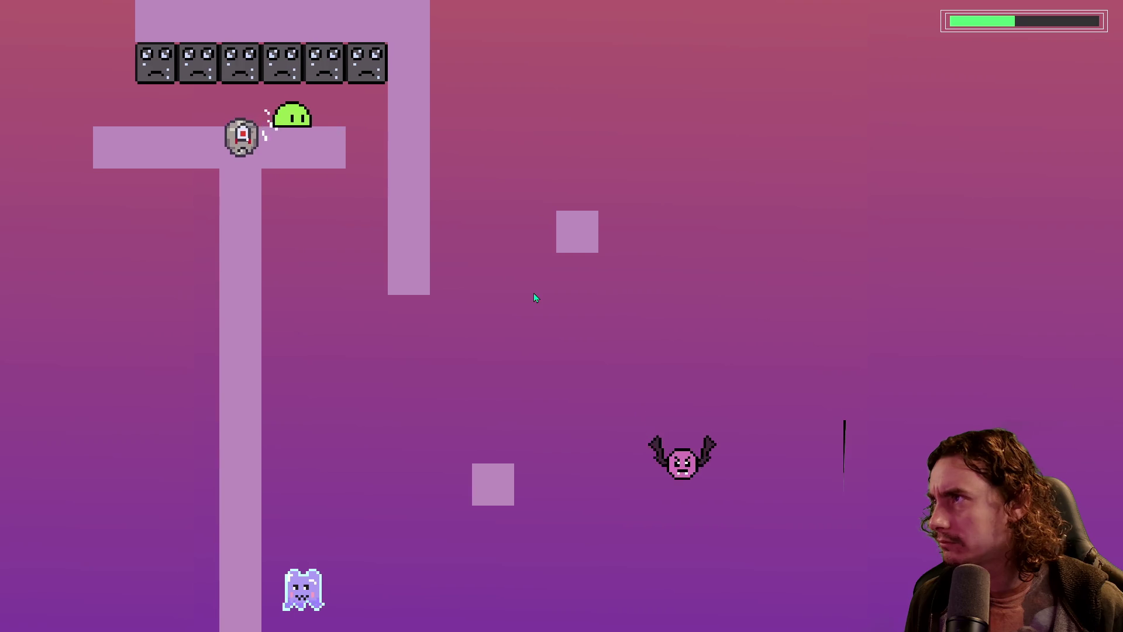
key(Left)
key(space)
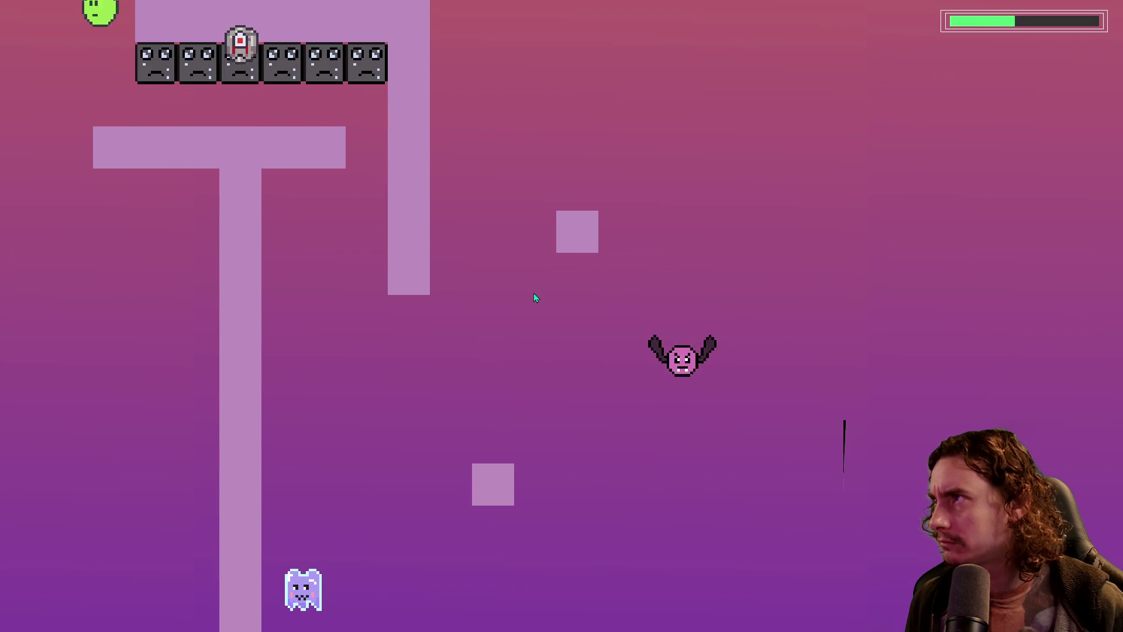
key(Right)
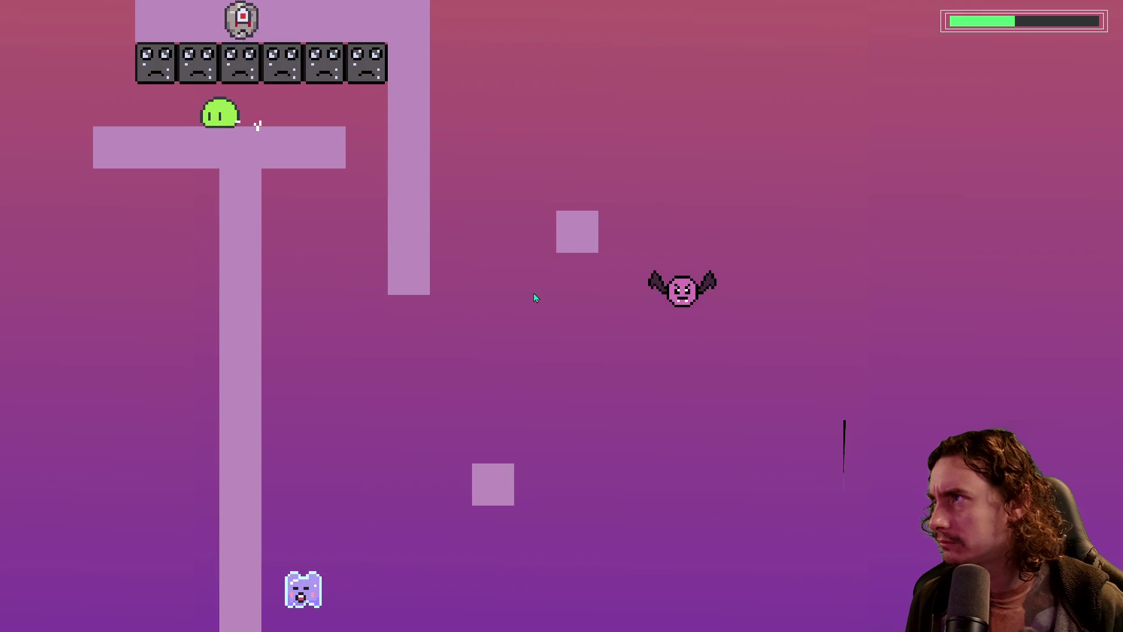
key(Right)
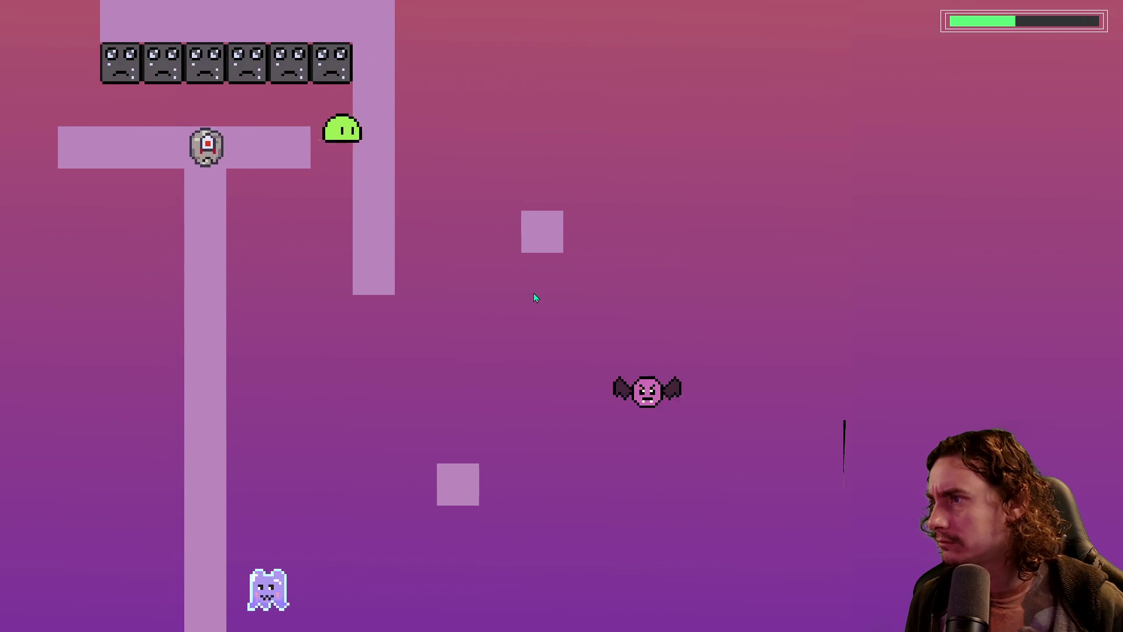
key(Left)
key(Right)
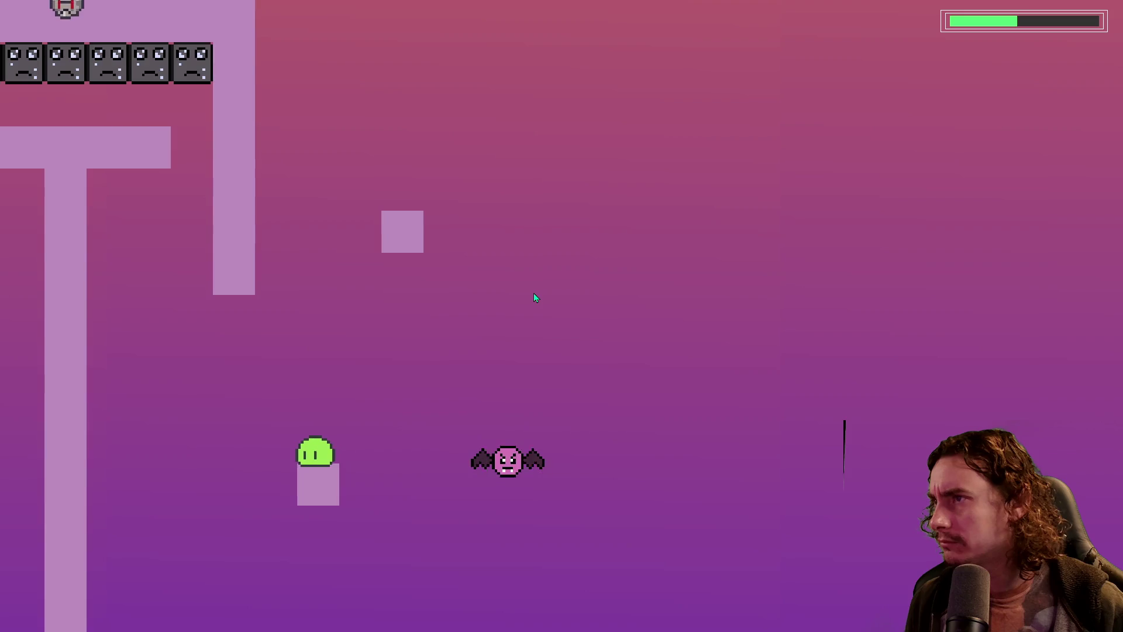
key(Right)
key(space)
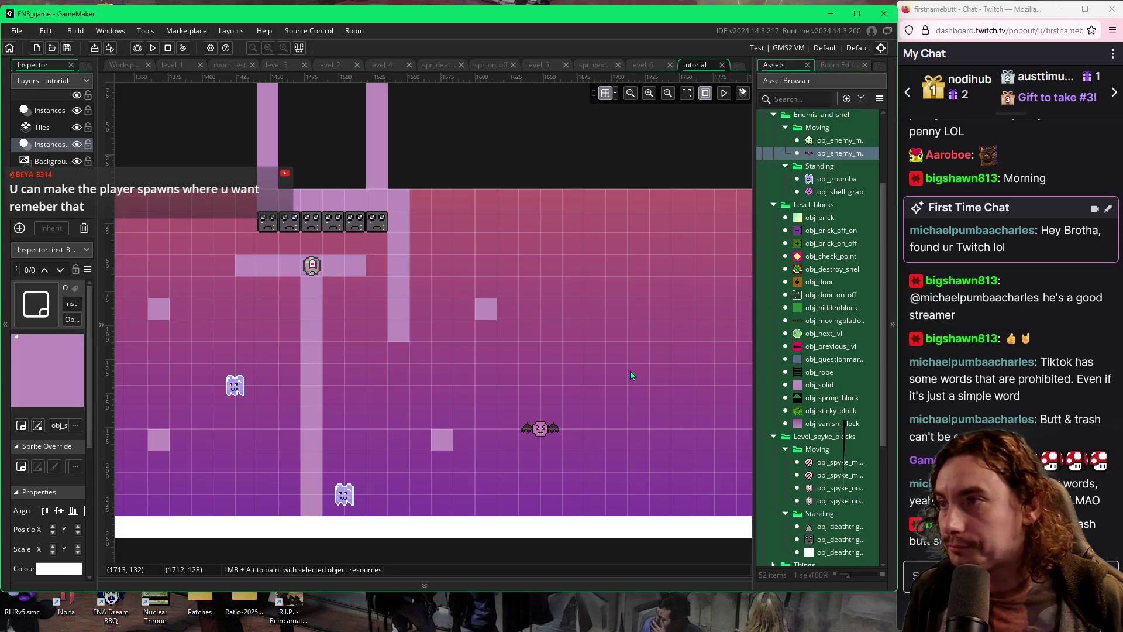
Shift the small solid block further right in the room
drag(630, 370, 497, 370)
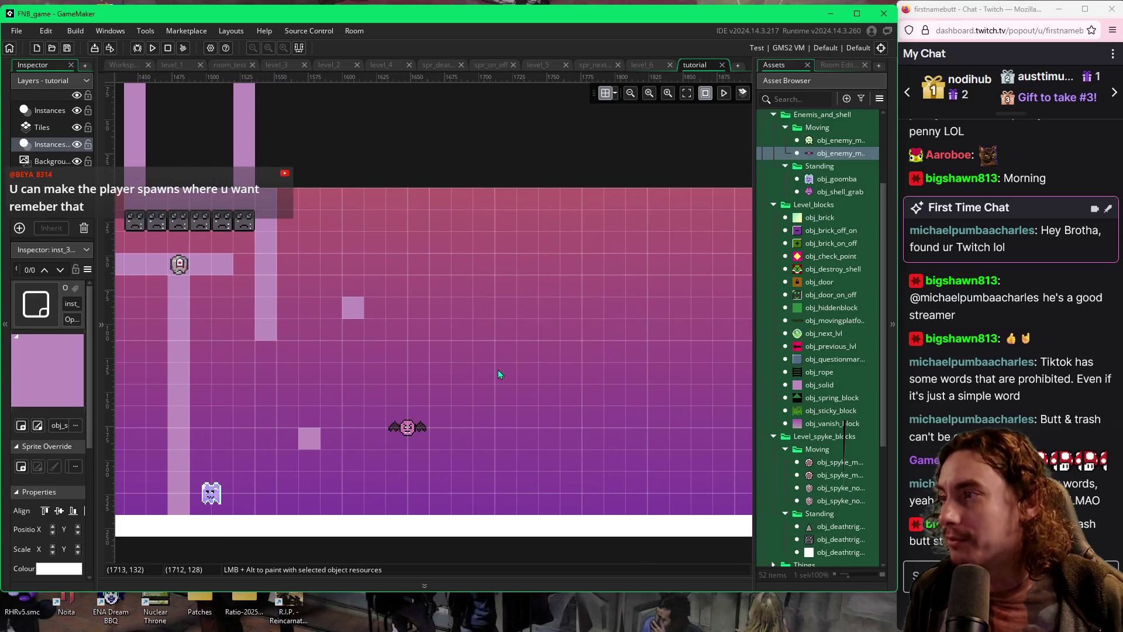
scroll(509, 380, right, 2)
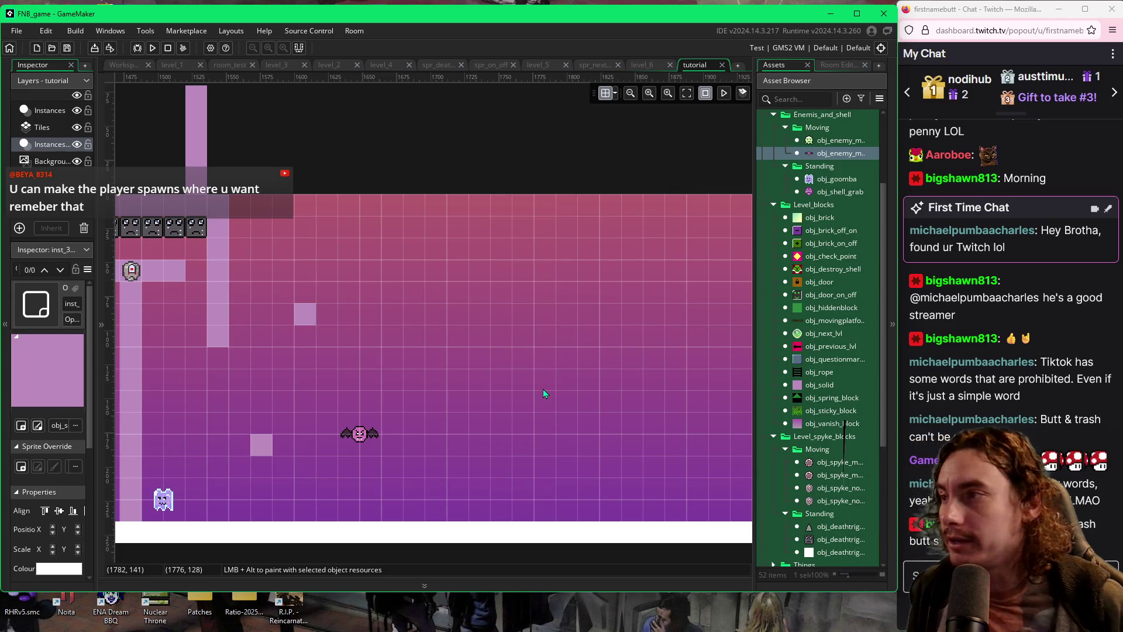
drag(335, 323, 416, 325)
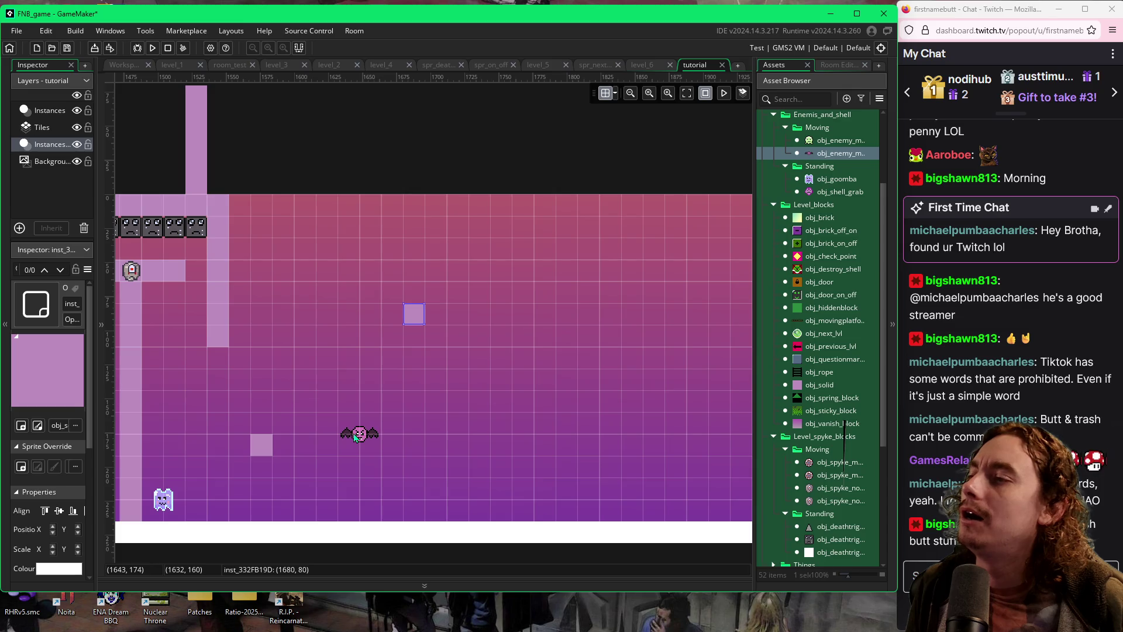
Move the bat down near the floor and the small solid block lower, then pick obj_solid
drag(355, 438, 340, 470)
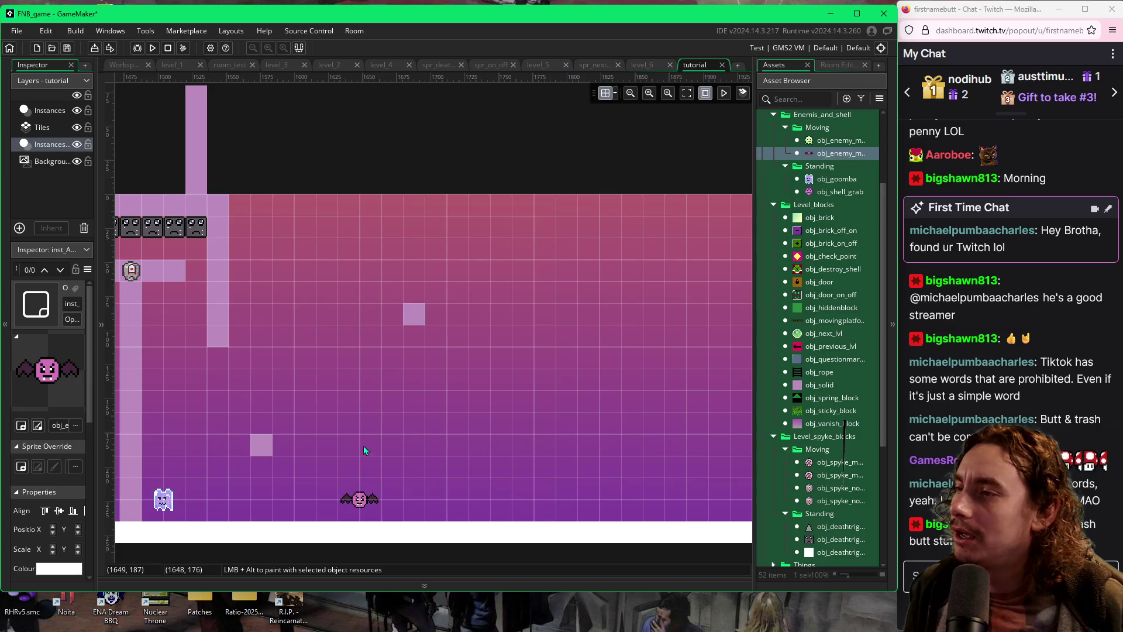
drag(406, 322, 421, 434)
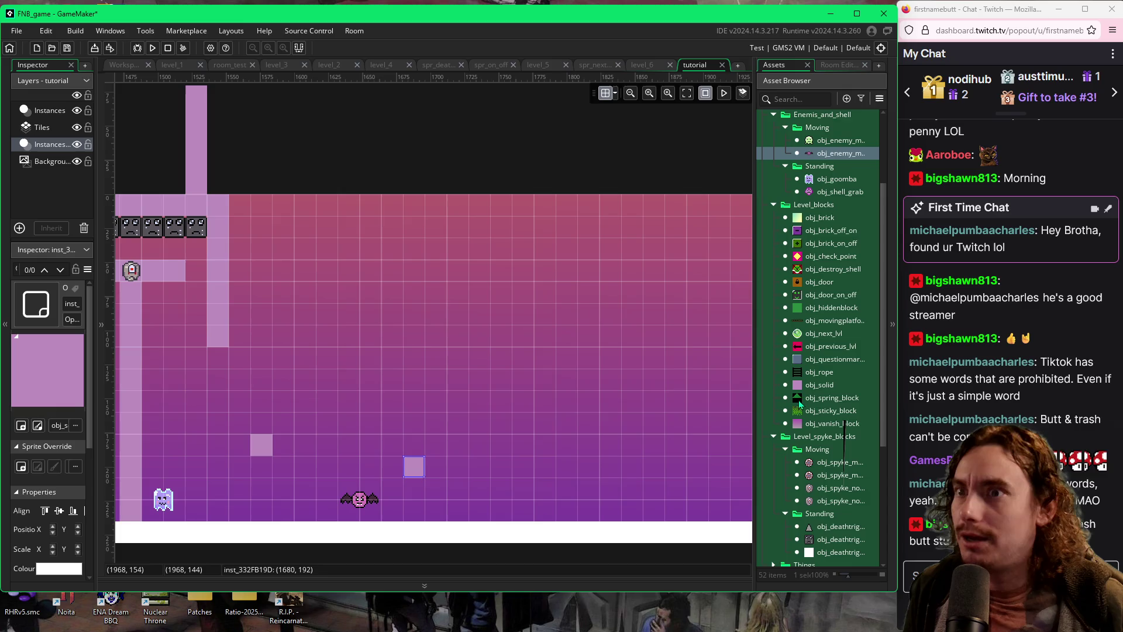
click(800, 386)
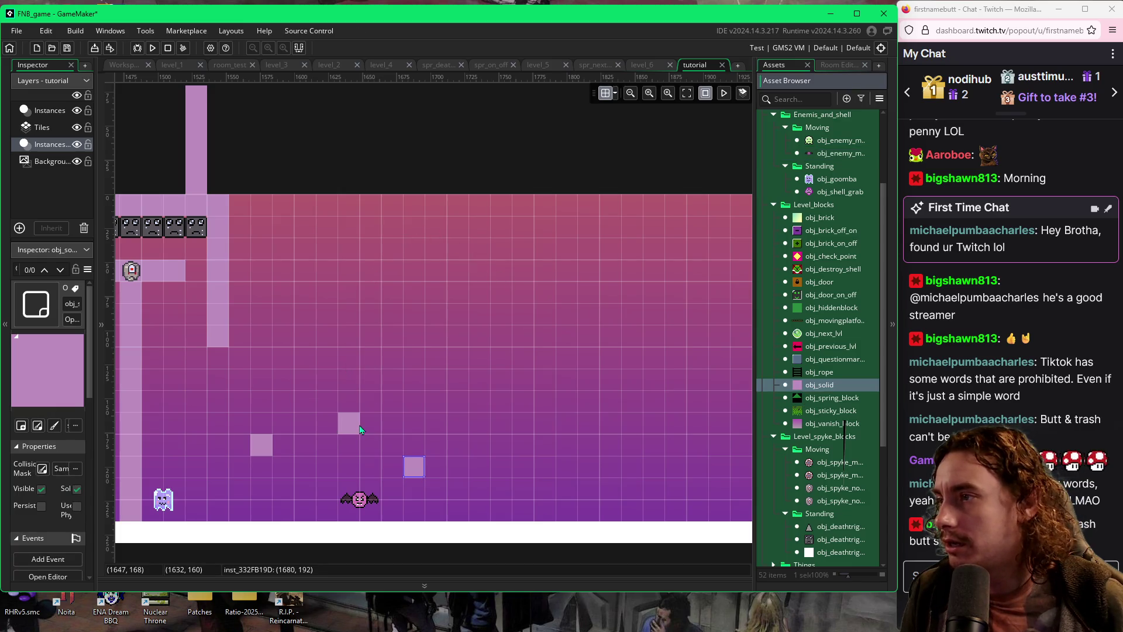
Paint a solid column, undo it, and repaint a two-wide solid column upward
drag(359, 428, 375, 323)
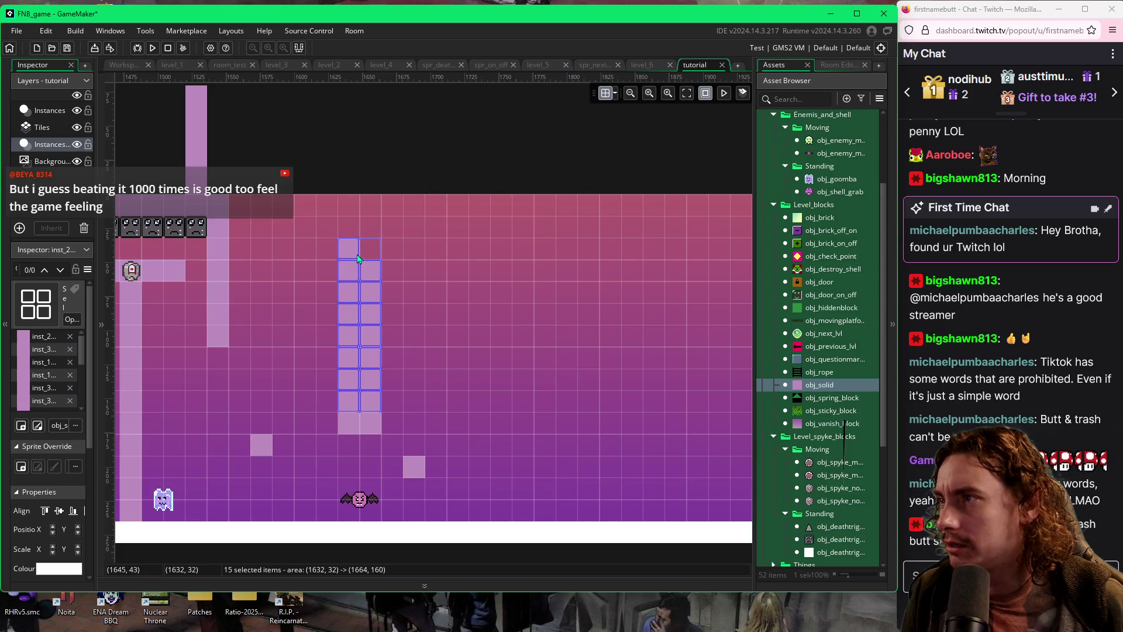
click(318, 267)
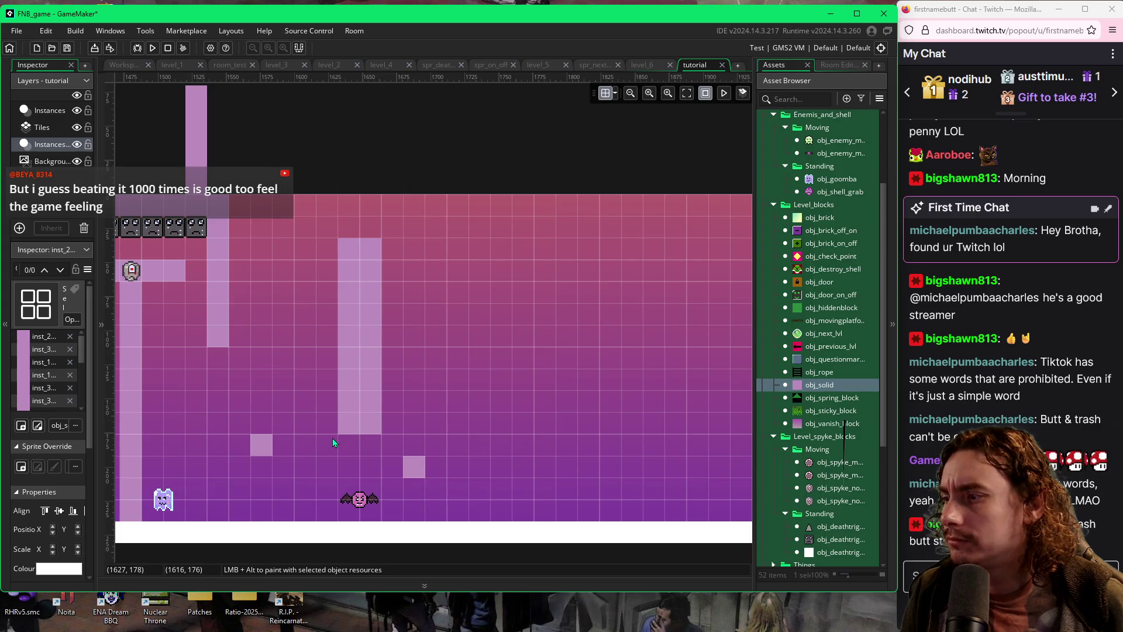
key(ctrl+z)
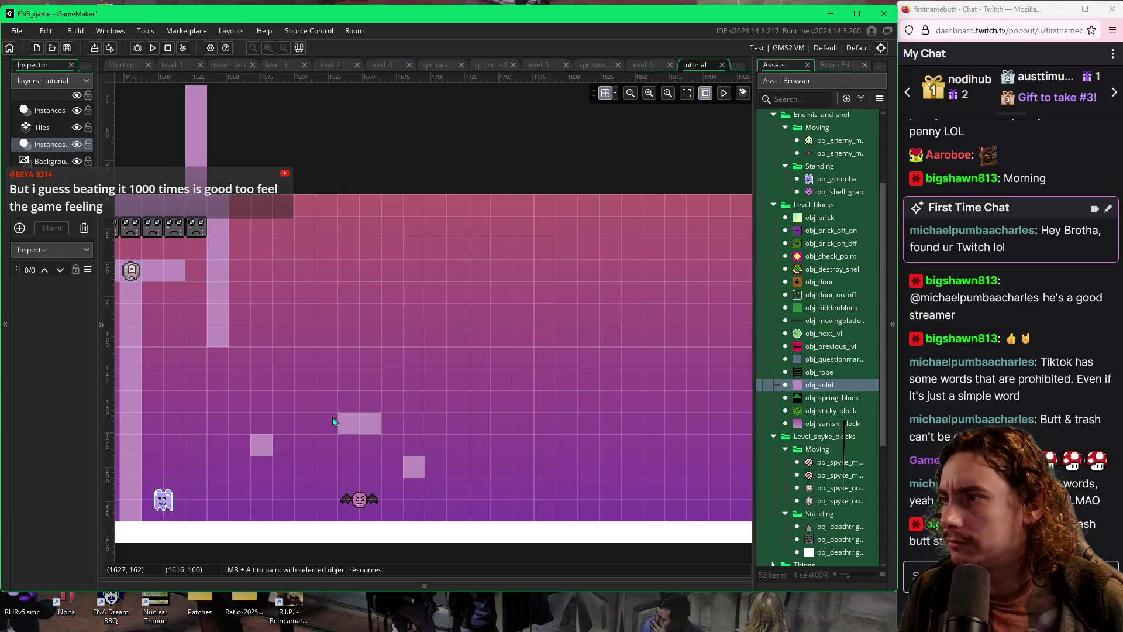
click(353, 421)
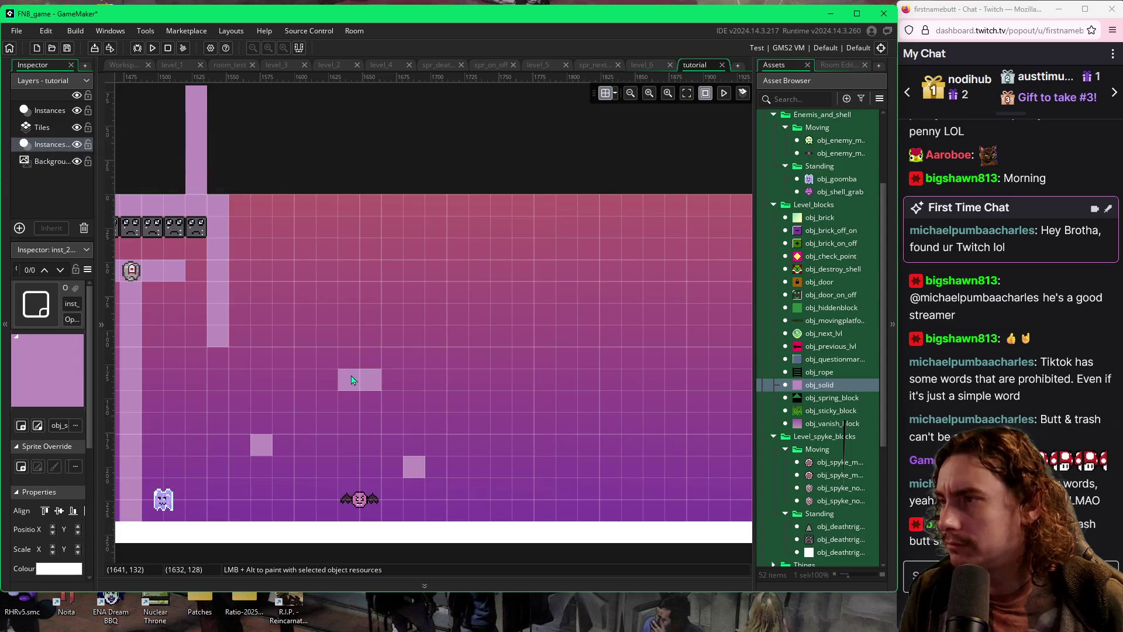
drag(359, 367, 369, 284)
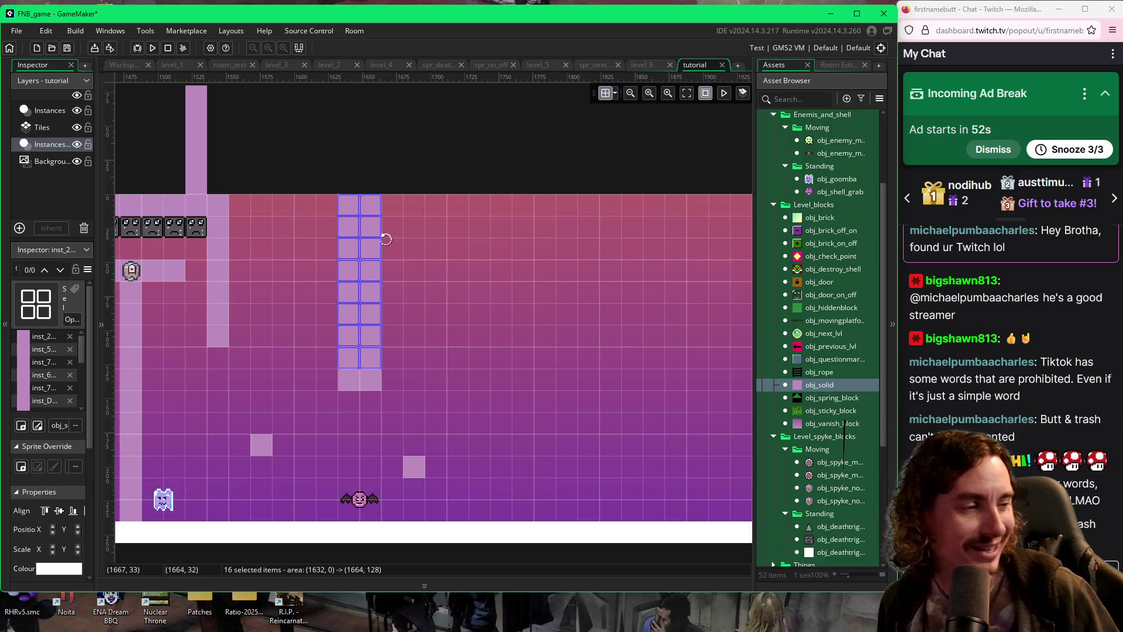
Deselect the newly painted two-wide solid block column
click(509, 304)
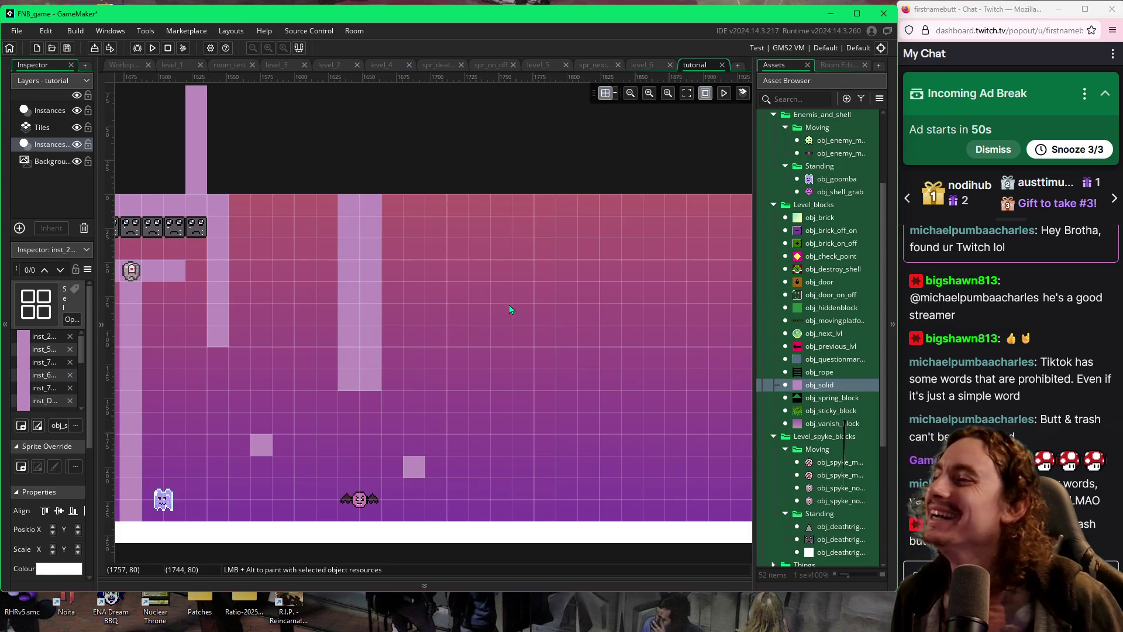
Playtest the tutorial room, steering the blob up left, across the T platform toward the bat
key(F5)
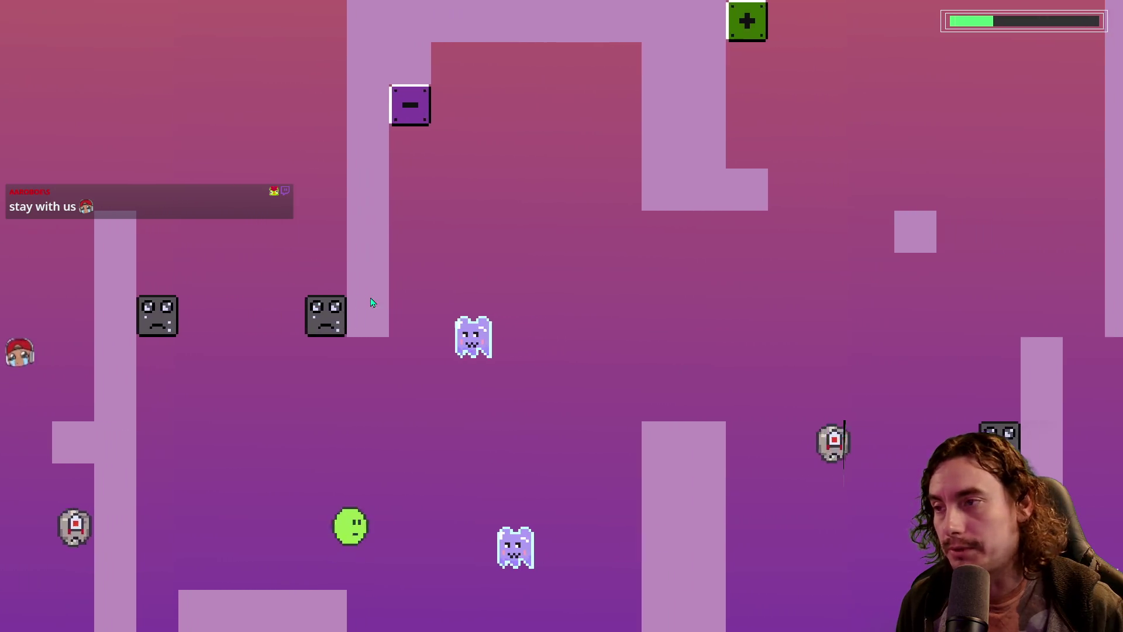
key(Left)
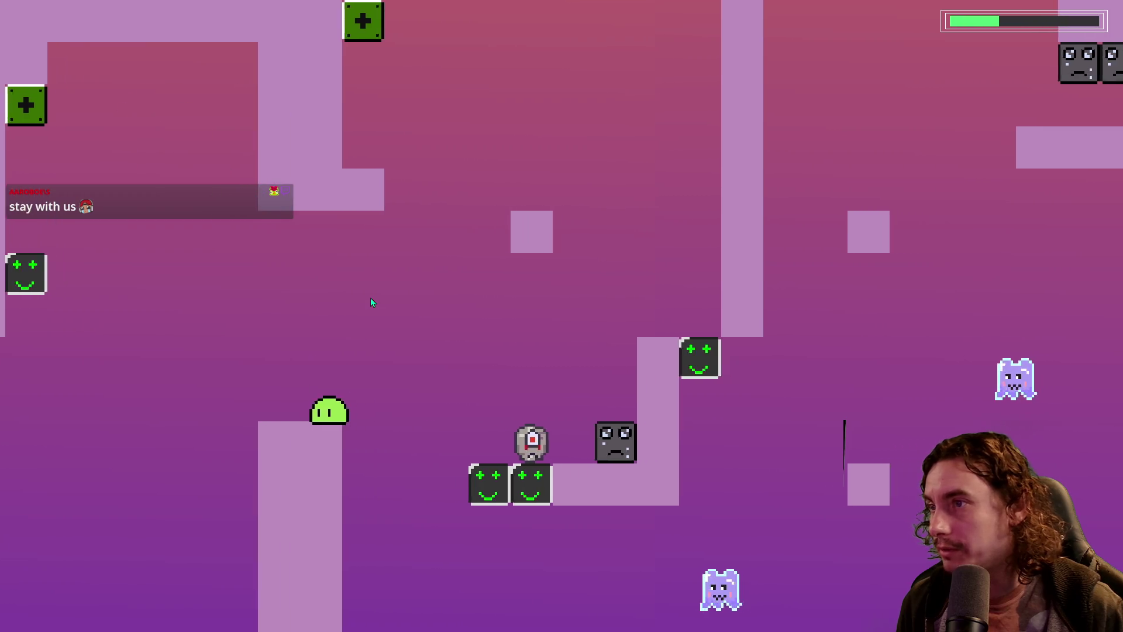
key(Up)
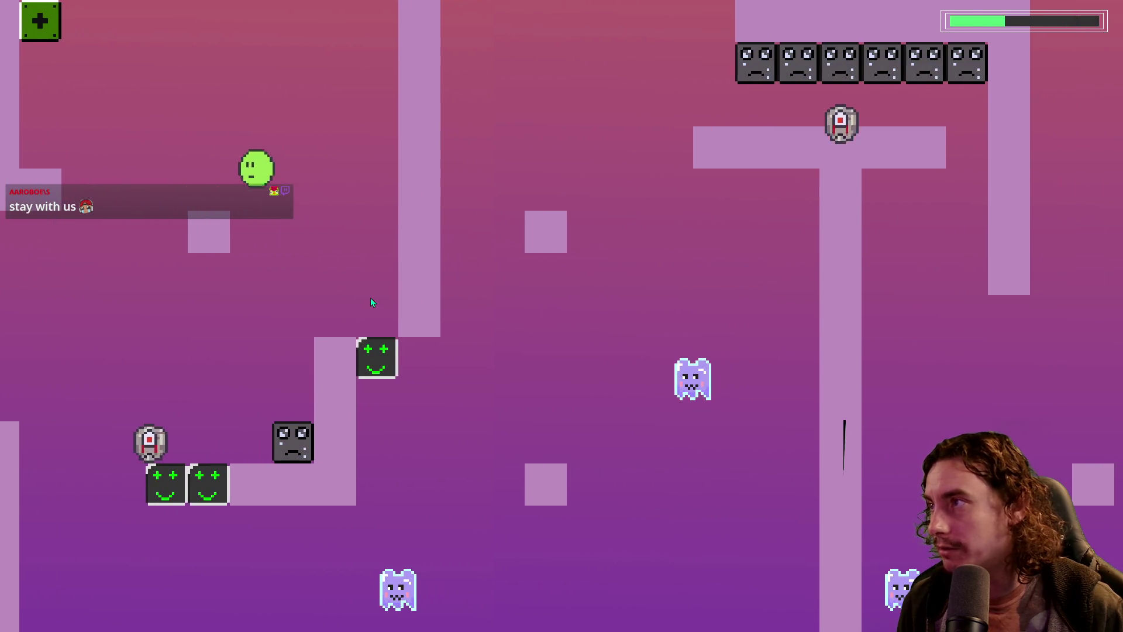
key(Right)
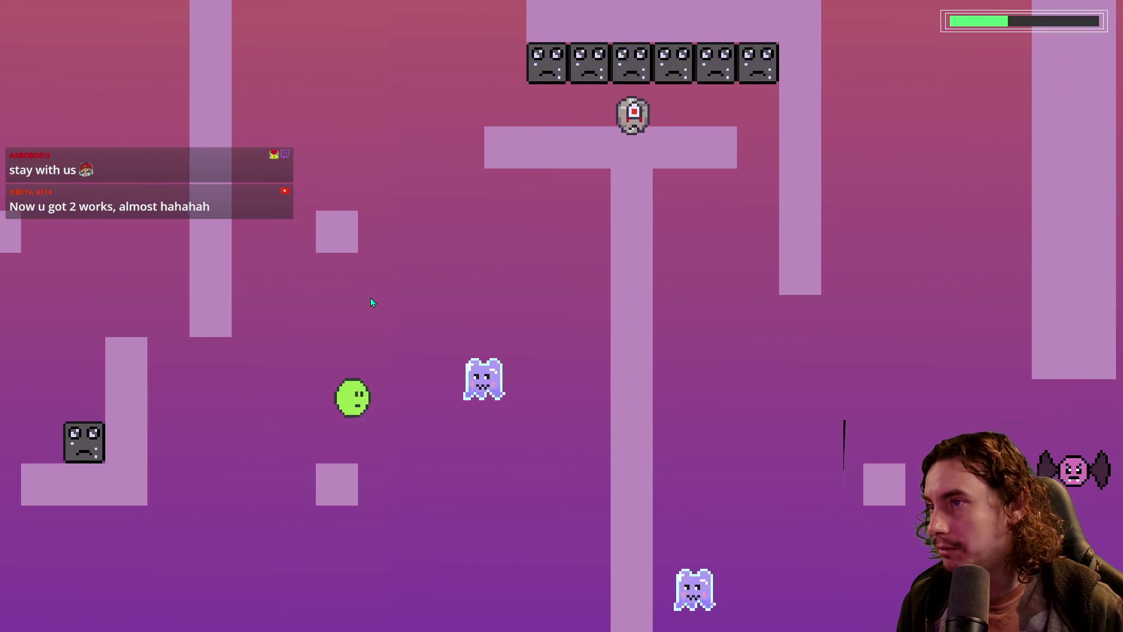
key(Up)
key(Up)
key(Right)
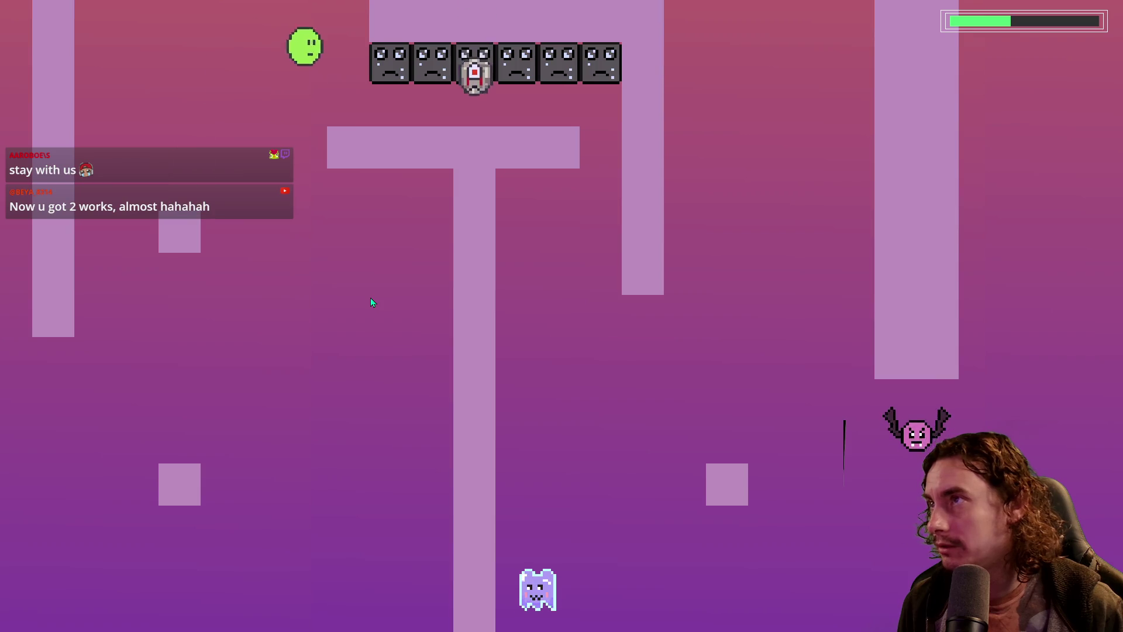
key(Right)
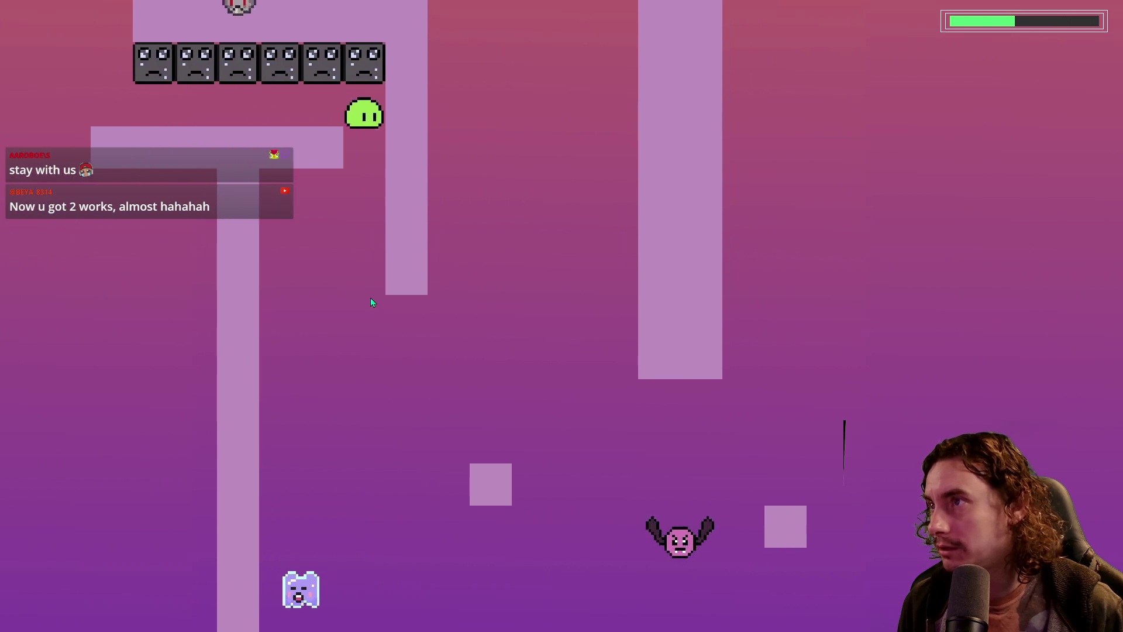
key(Right)
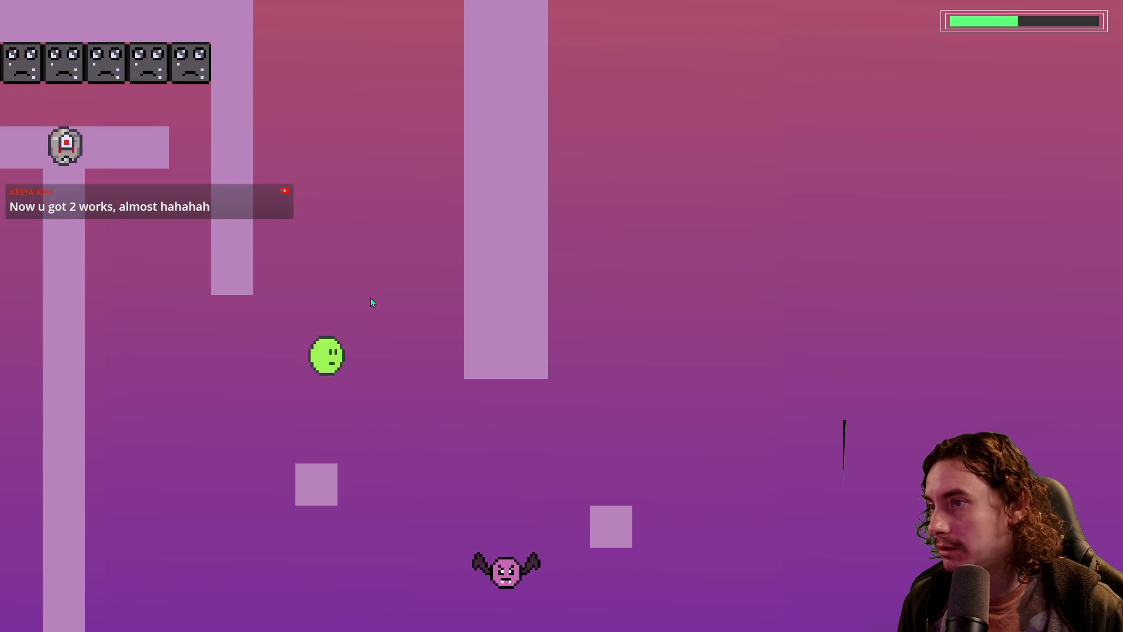